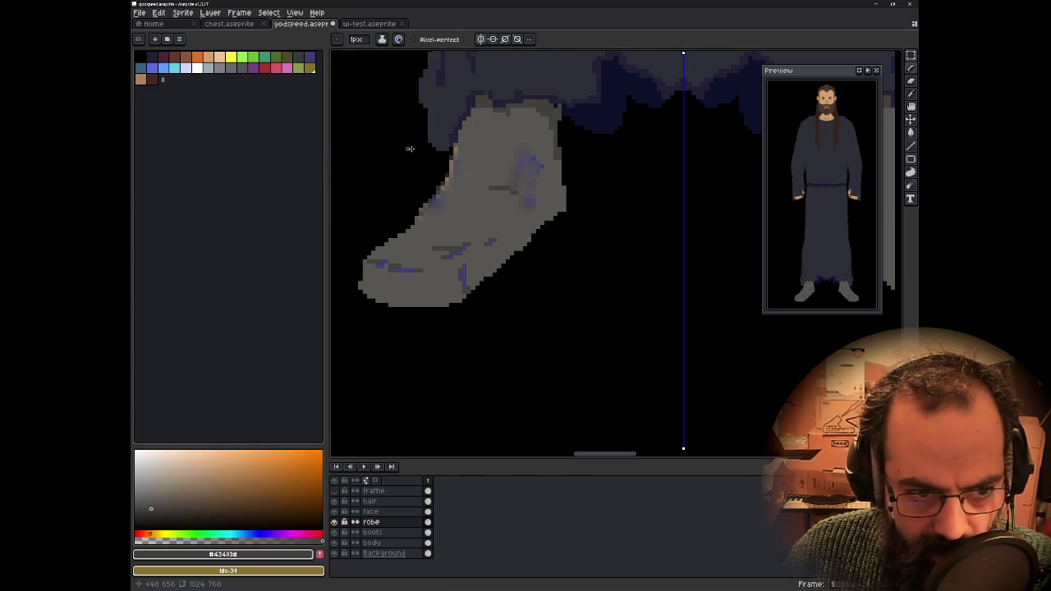
- Zoom and pan over the robed figure from the boots up to the bearded face
scroll(563, 179, "down", 1)
scroll(550, 328, "down", 1)
scroll(499, 275, "down", 2)
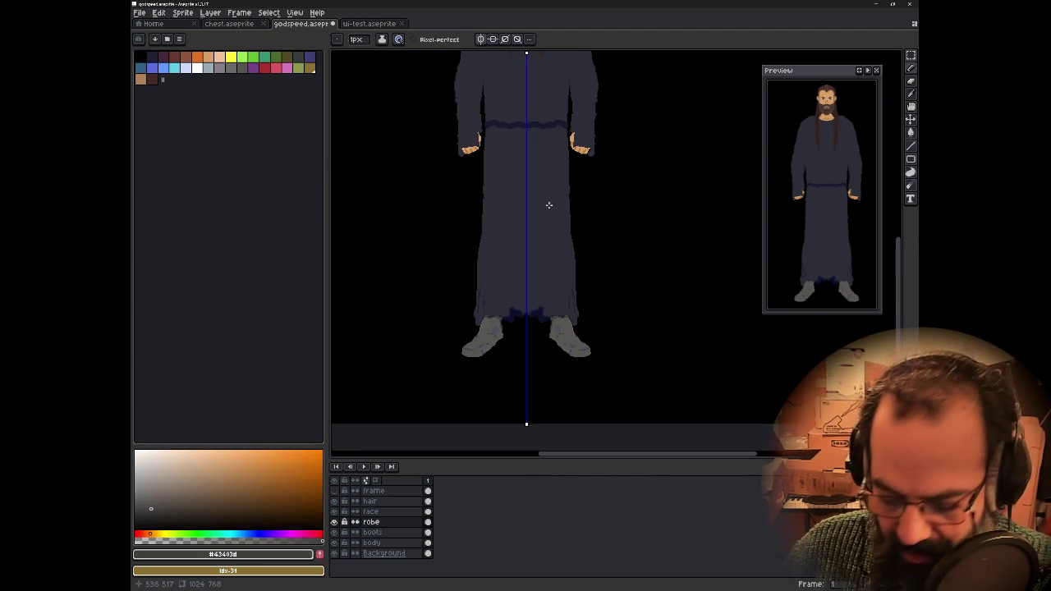
left_click_drag(547, 205, 544, 334)
left_click_drag(504, 200, 529, 230)
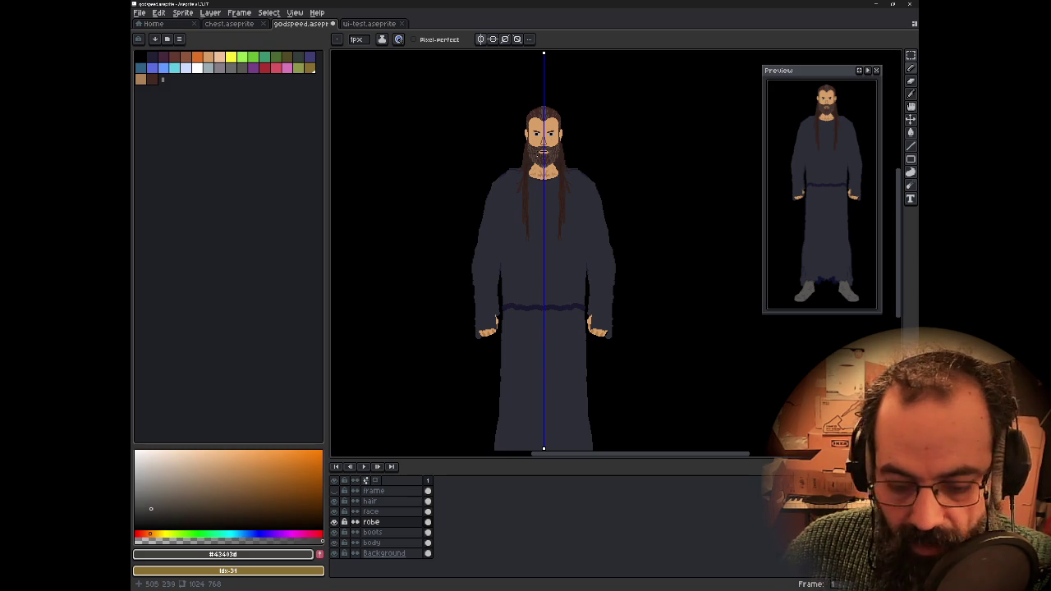
scroll(533, 167, "up", 3)
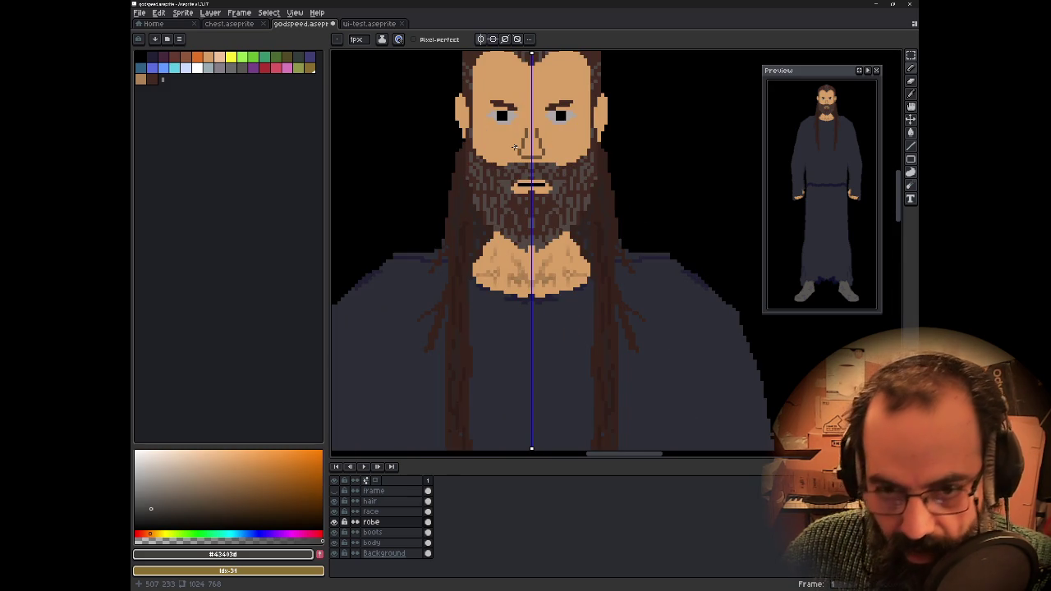
left_click_drag(545, 143, 553, 260)
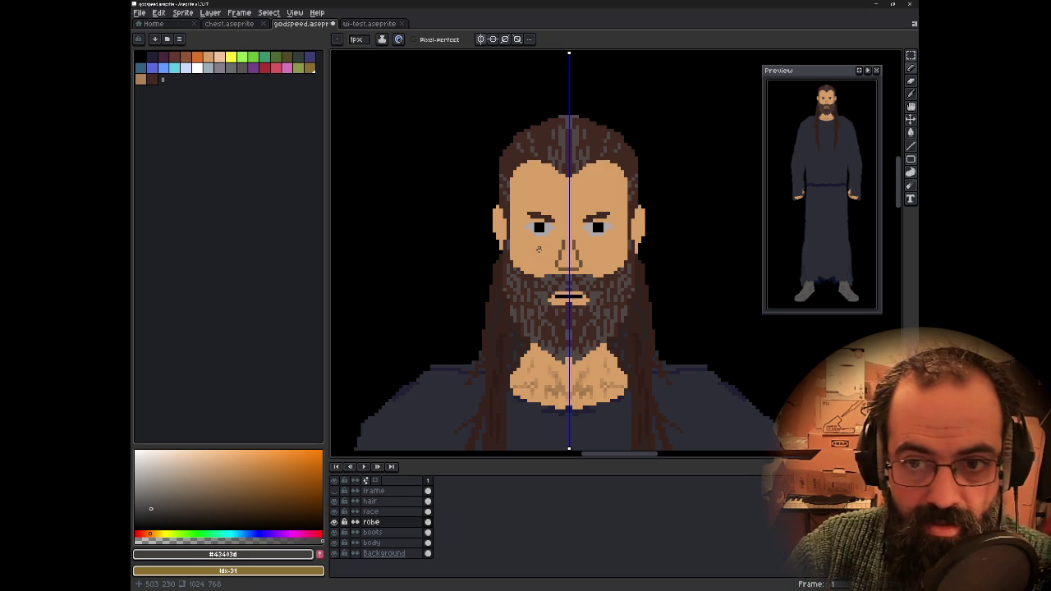
scroll(539, 249, "down", 2)
scroll(539, 249, "down", 2)
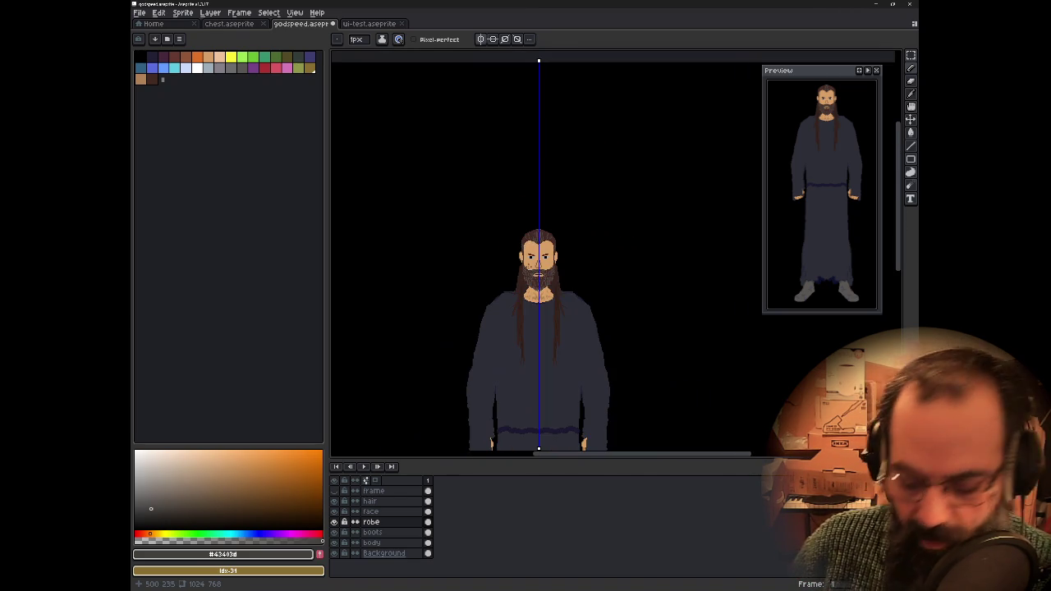
scroll(530, 325, "up", 3)
left_click_drag(517, 203, 531, 386)
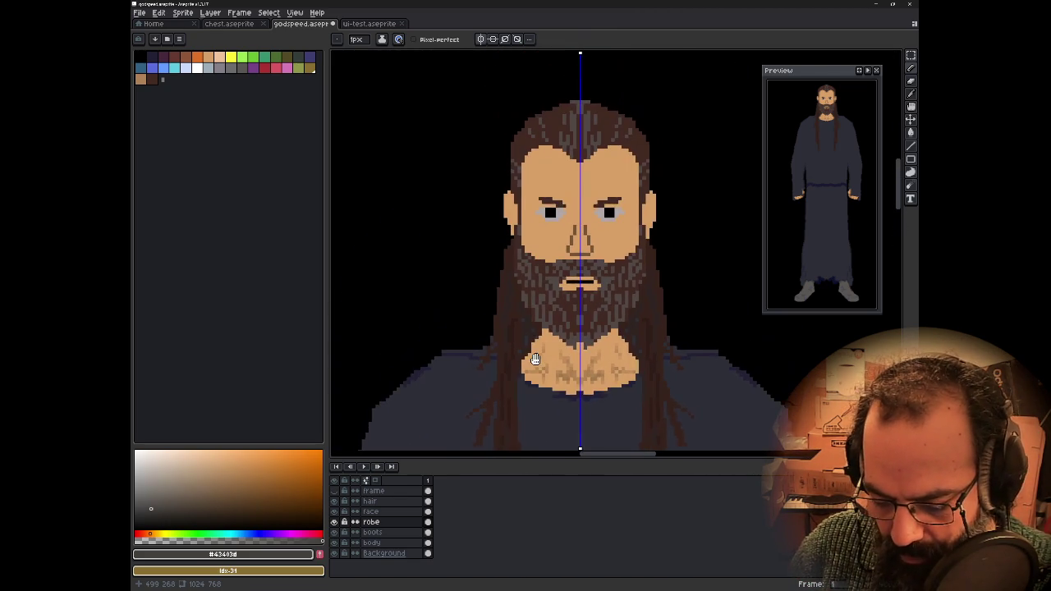
- Turn off mirror symmetry and sample the light grey of the eye whites
left_click(483, 39)
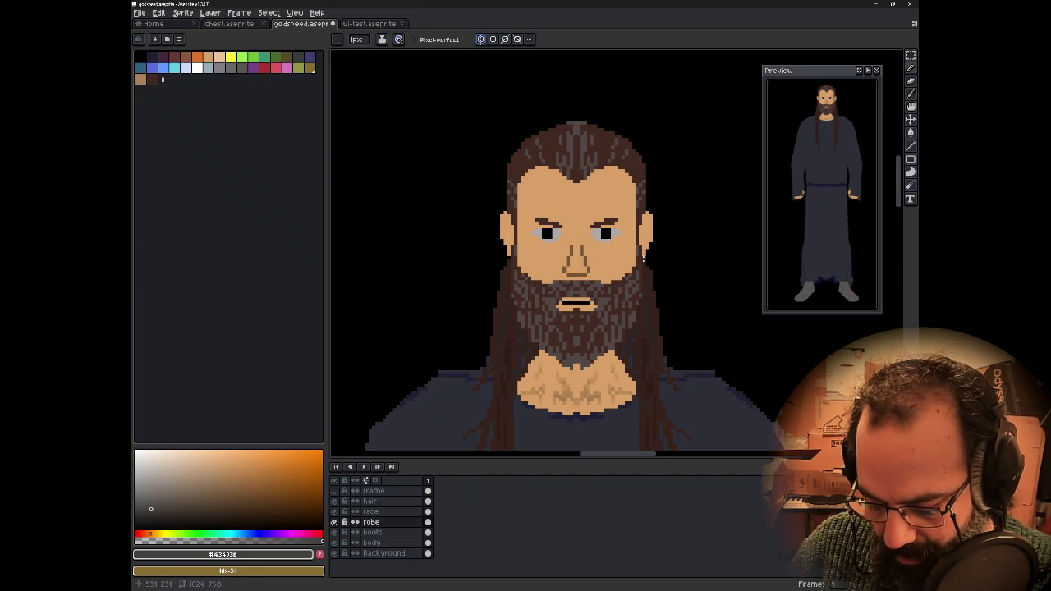
scroll(570, 232, "up", 1)
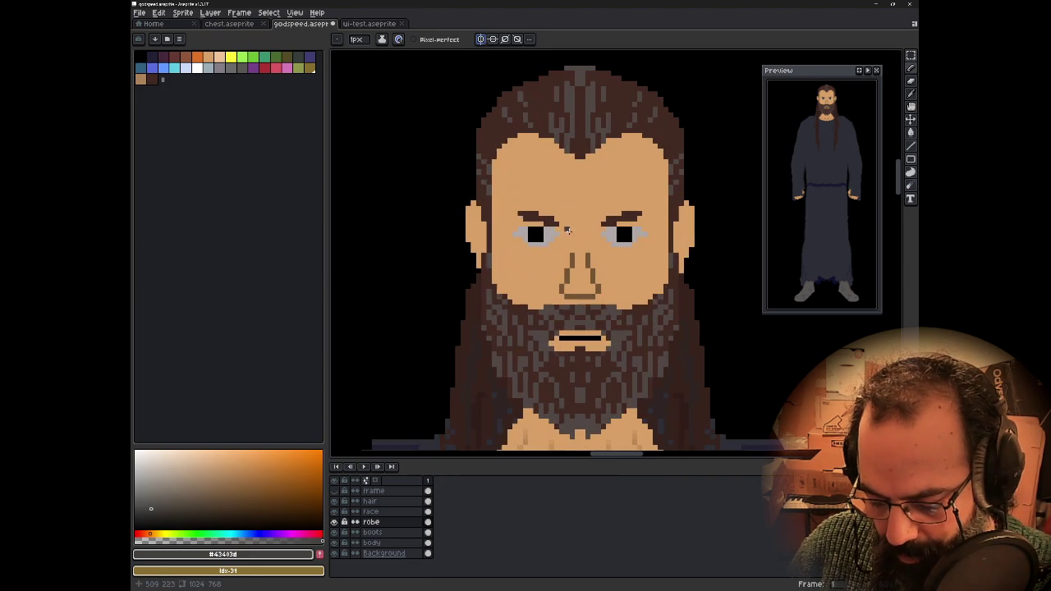
scroll(571, 234, "up", 1)
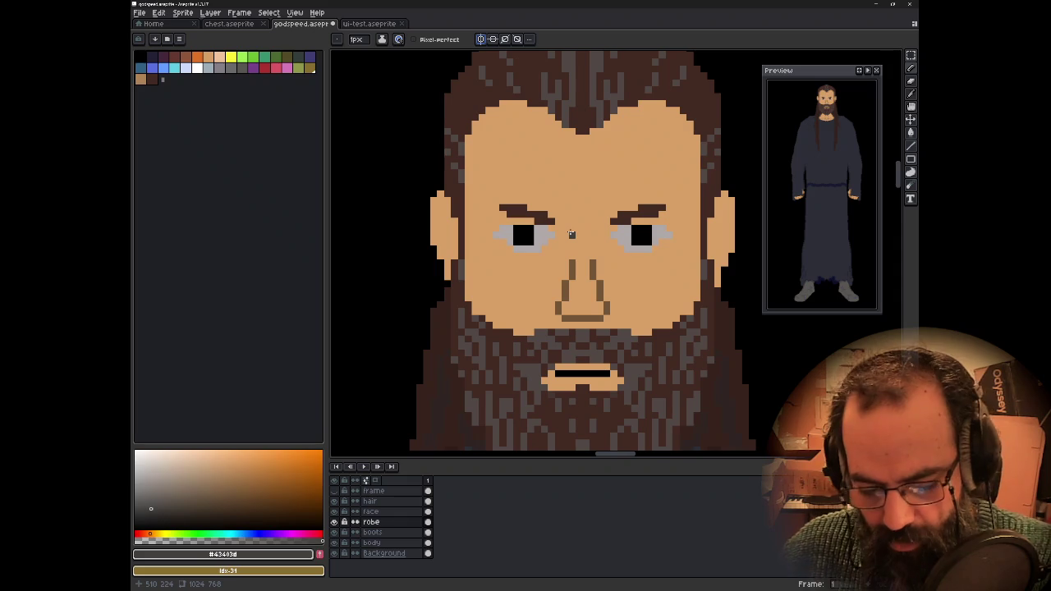
left_click(547, 232, "alt")
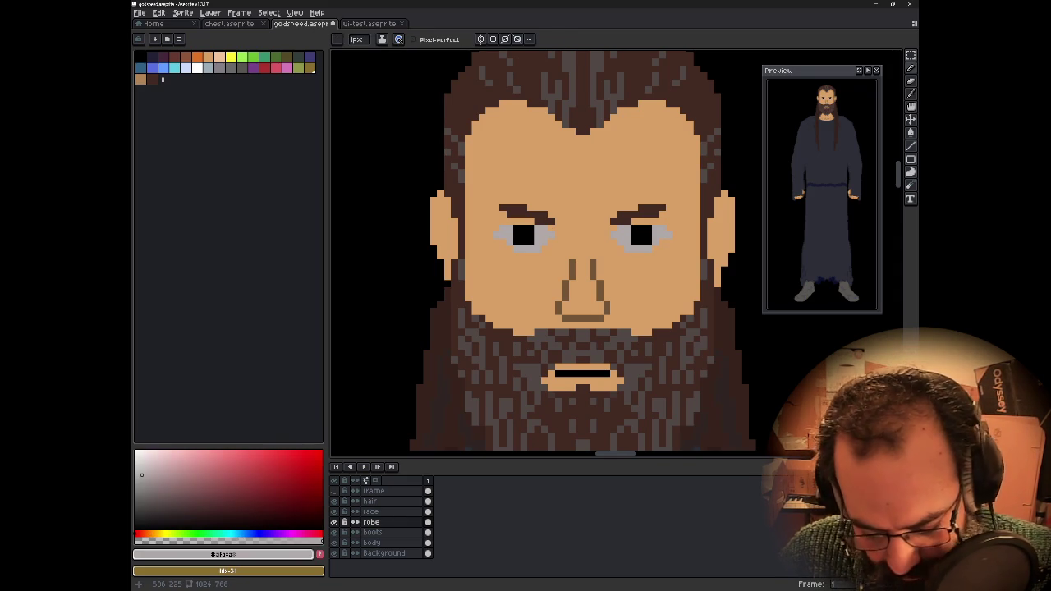
- Bucket-fill both eye whites on the face layer with a lighter pinkish grey, mirrored
left_click(148, 458)
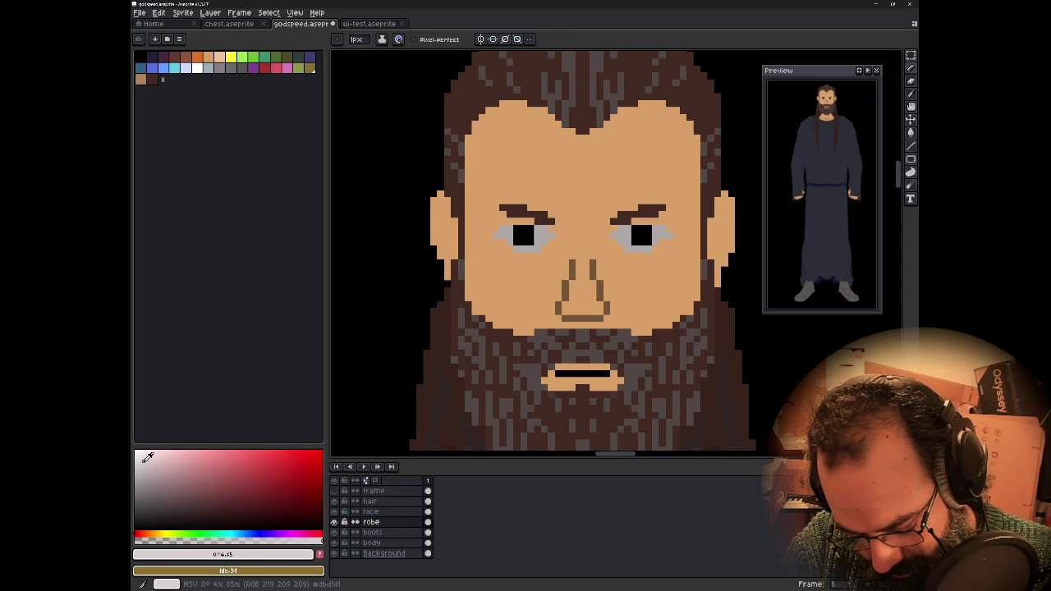
key("g")
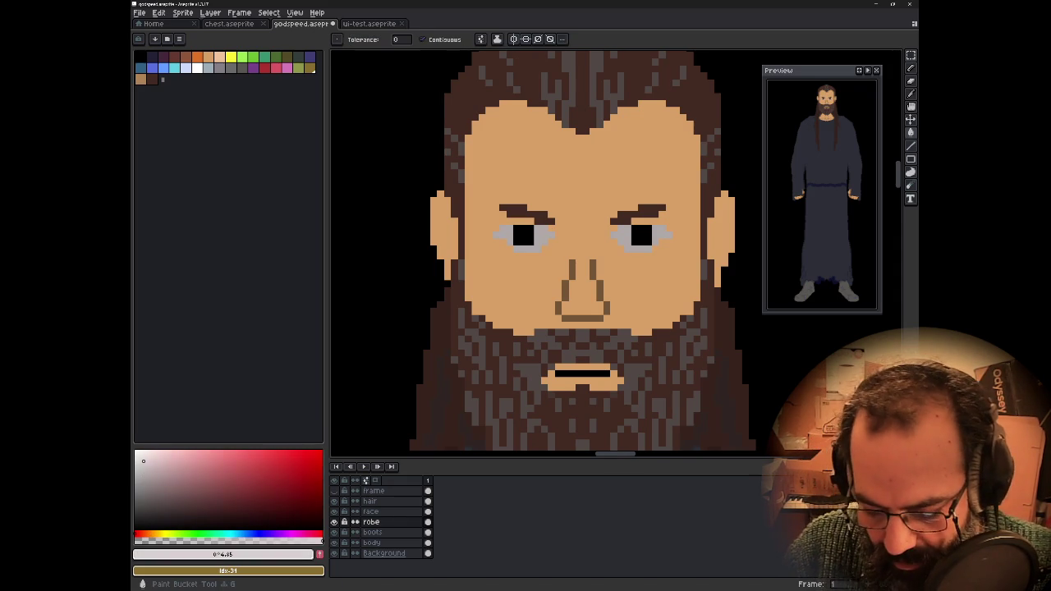
left_click(513, 38)
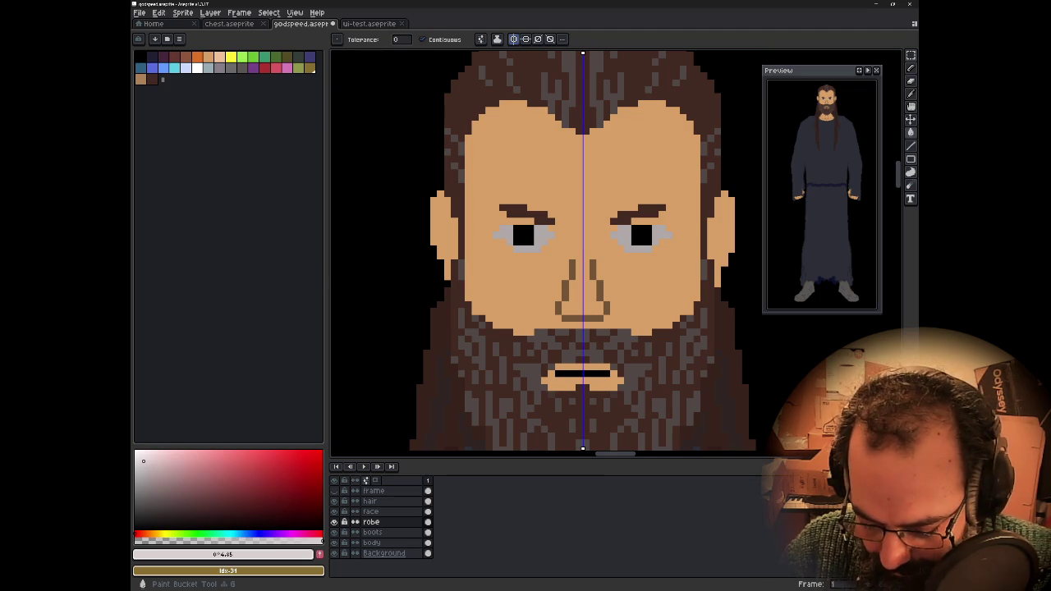
left_click(514, 164)
key("ctrl+z")
left_click(370, 511)
left_click(532, 245)
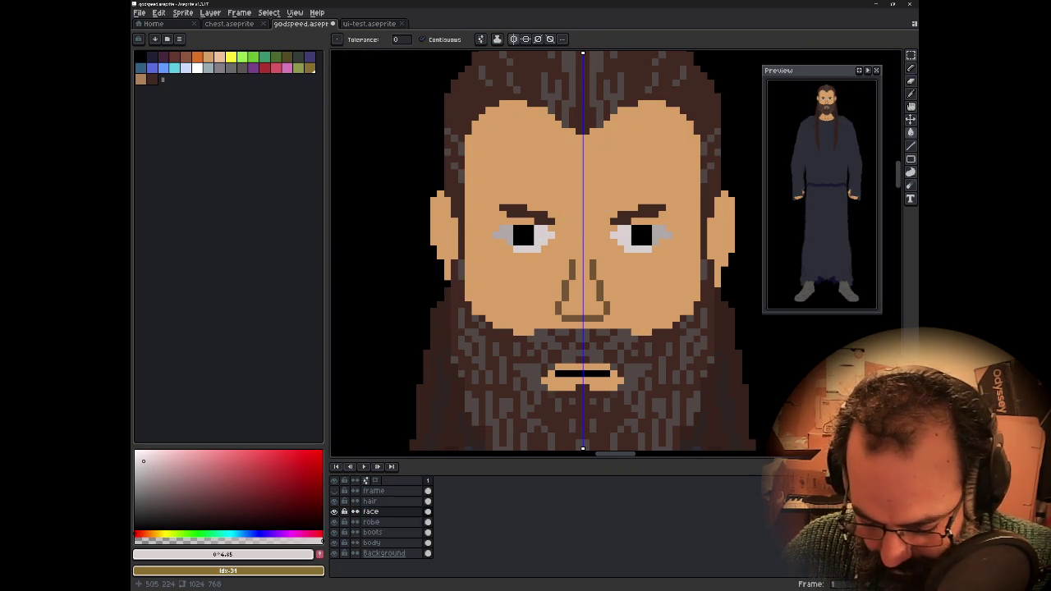
left_click(503, 236)
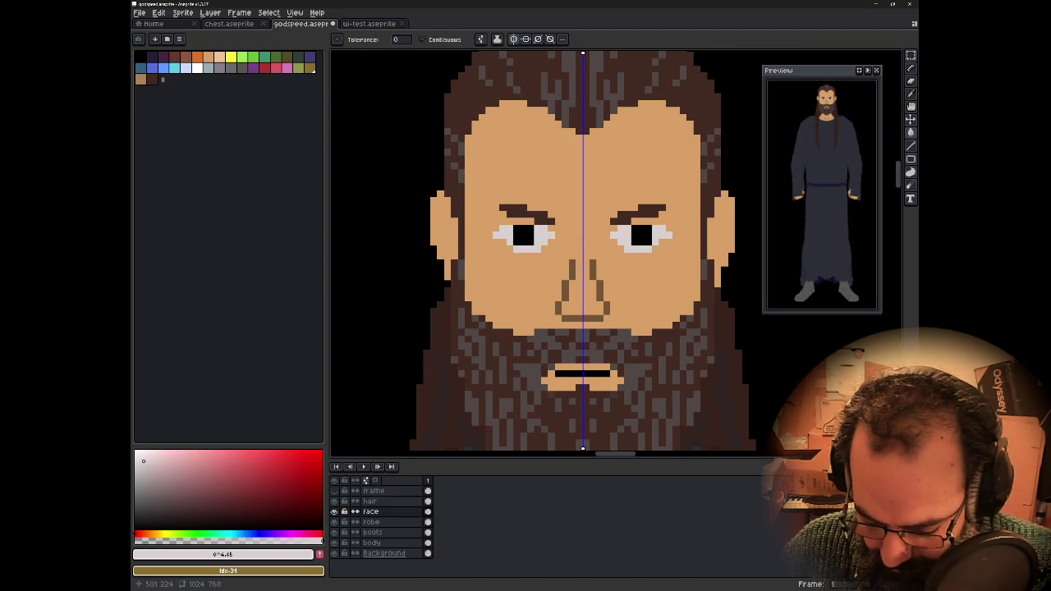
- Turn mirror symmetry off and reframe the view to centre the face
scroll(592, 254, "down", 3)
scroll(592, 254, "down", 3)
left_click_drag(627, 305, 641, 202)
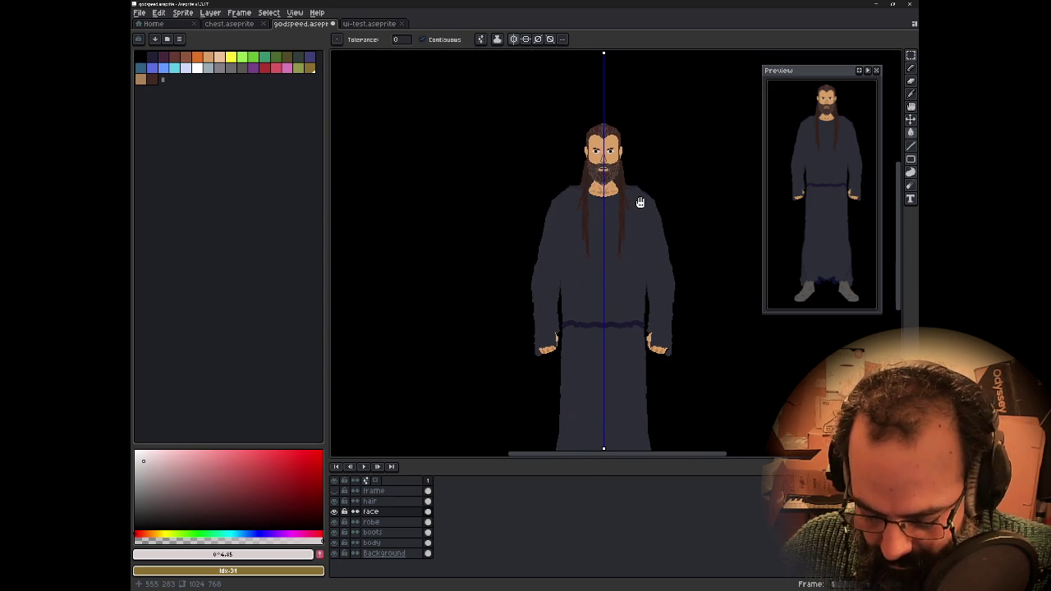
left_click(517, 43)
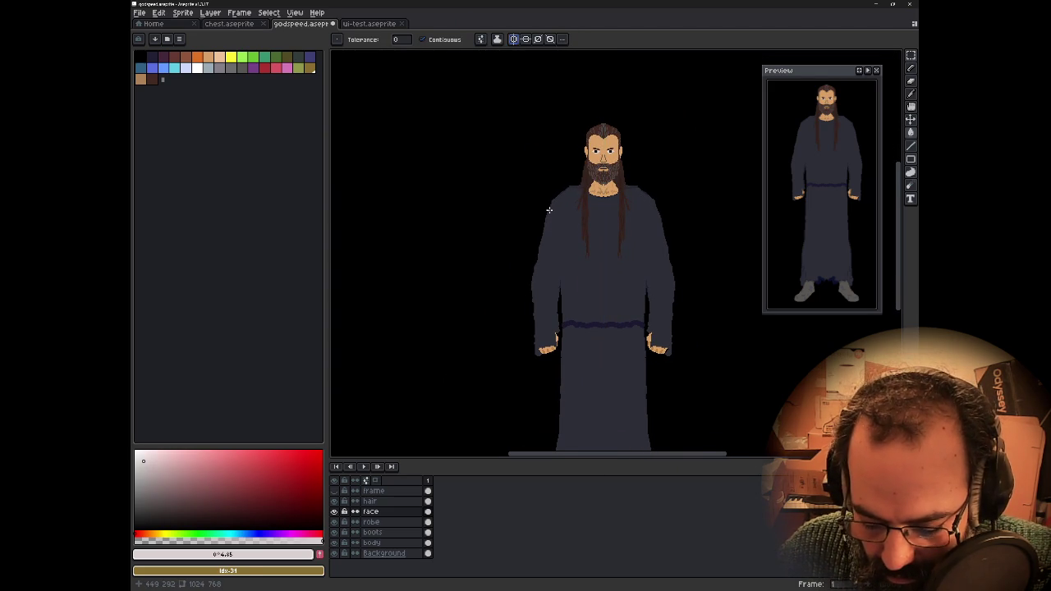
left_click_drag(548, 212, 549, 181)
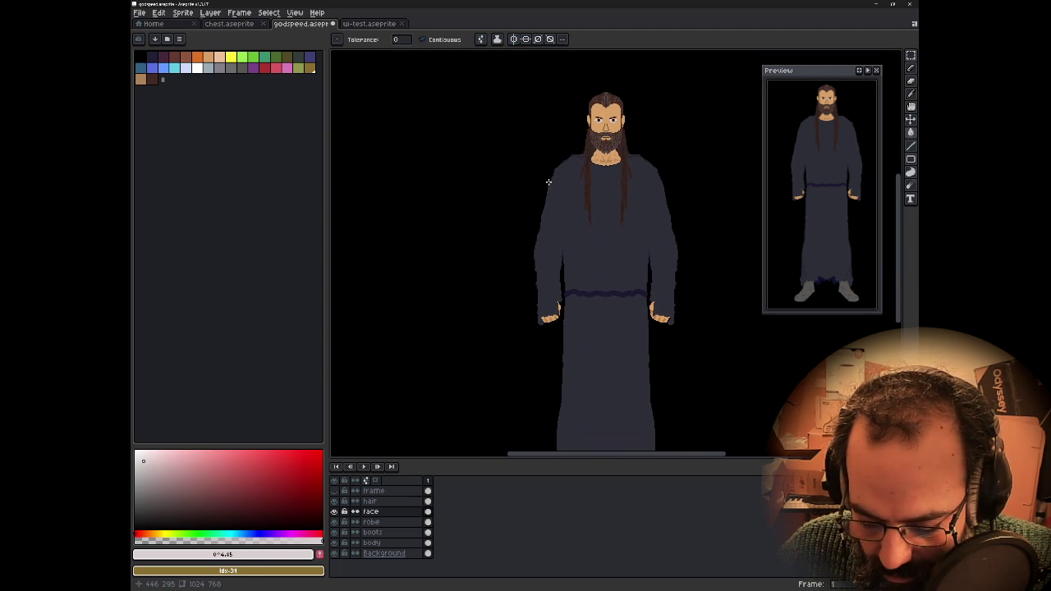
scroll(541, 199, "down", 2)
scroll(541, 200, "up", 2)
mouse_move(541, 200)
left_mouse_down()
mouse_move(511, 243)
mouse_move(537, 254)
left_mouse_up()
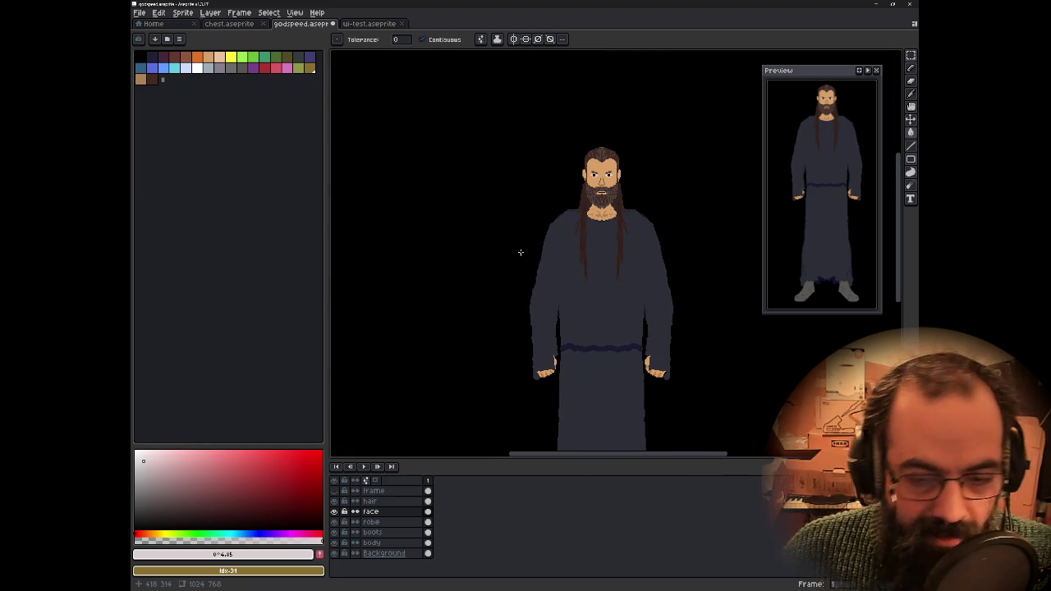
scroll(588, 166, "up", 4)
scroll(588, 167, "up", 2)
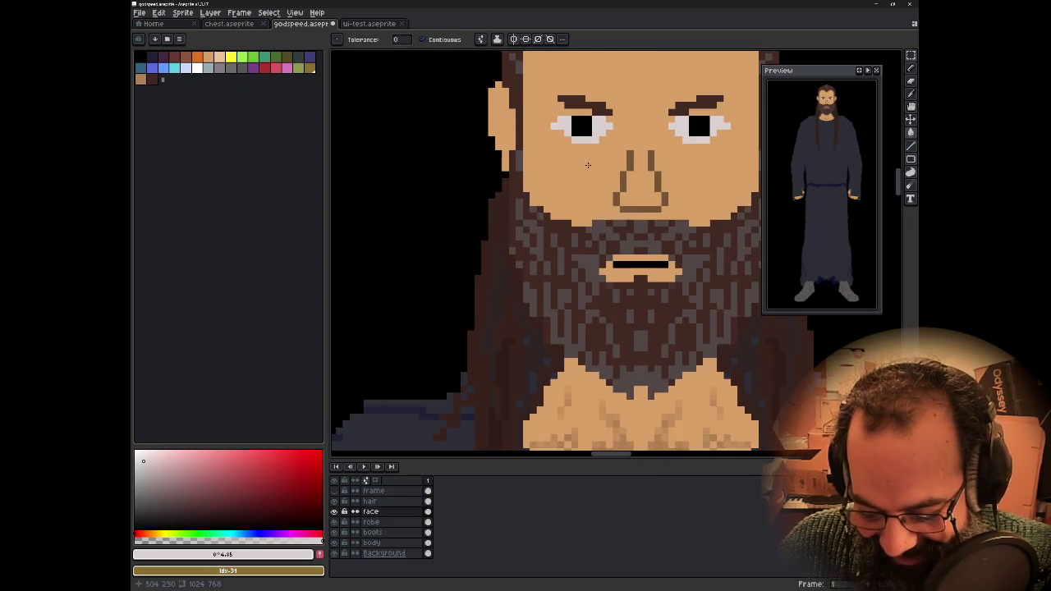
left_click_drag(589, 167, 600, 240)
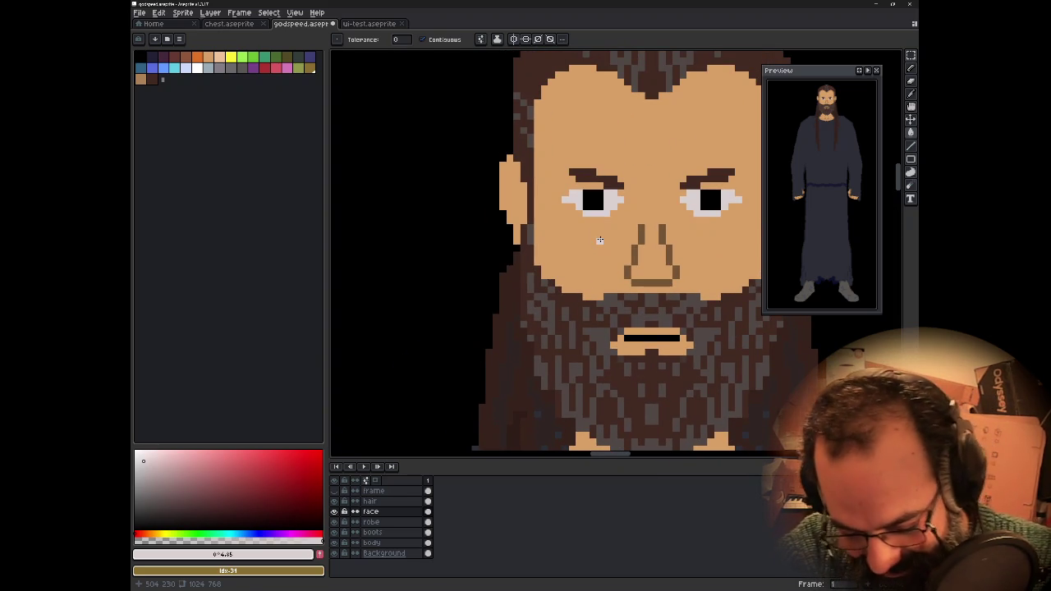
- Pencil mirrored dark pixels and lower-lid lines around both eyes
key("b")
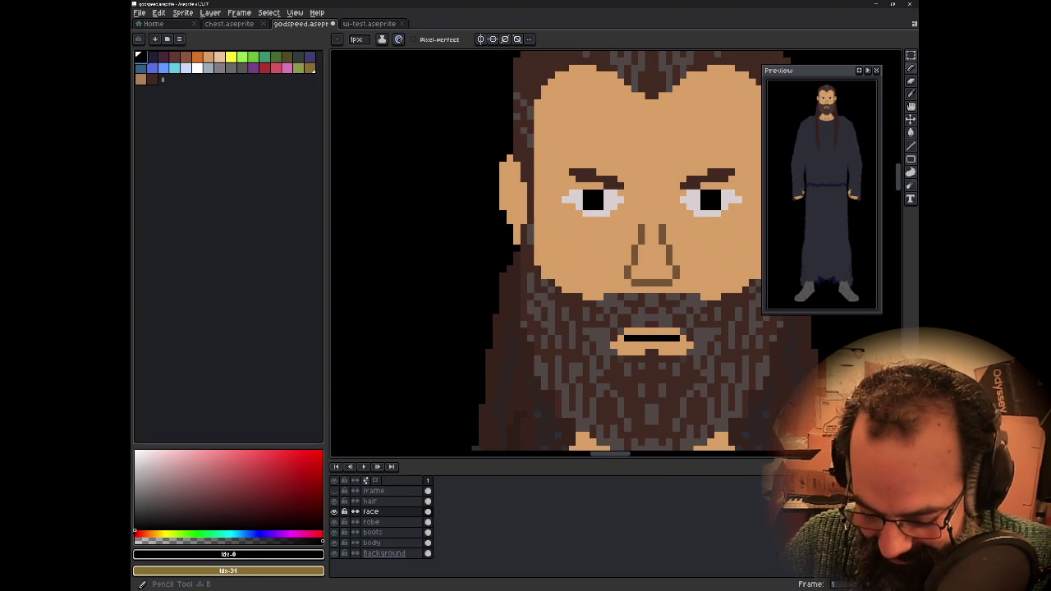
left_click(568, 206)
left_click_drag(584, 220, 600, 220)
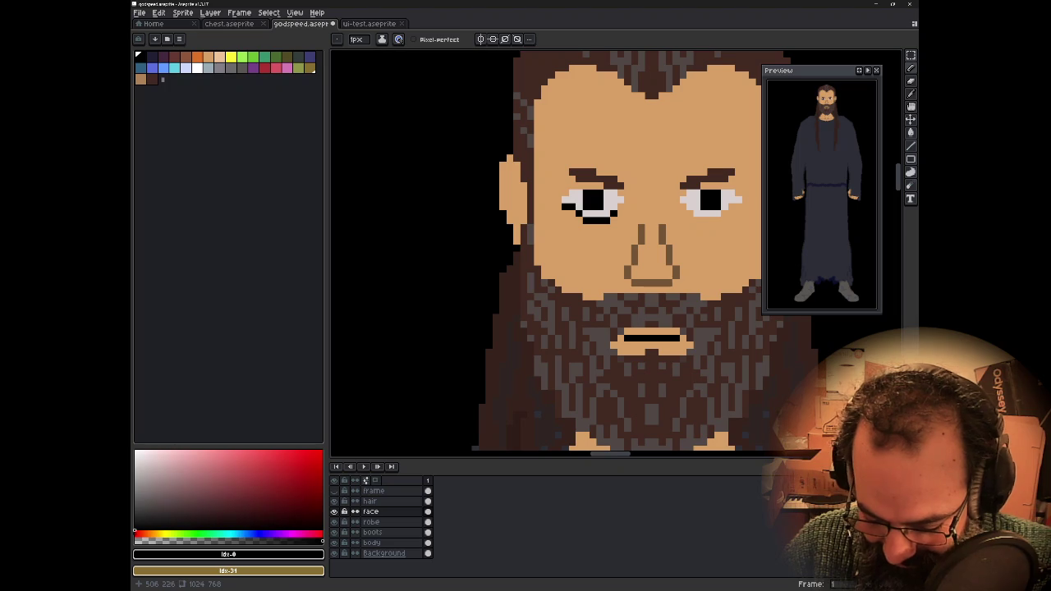
key("ctrl+z")
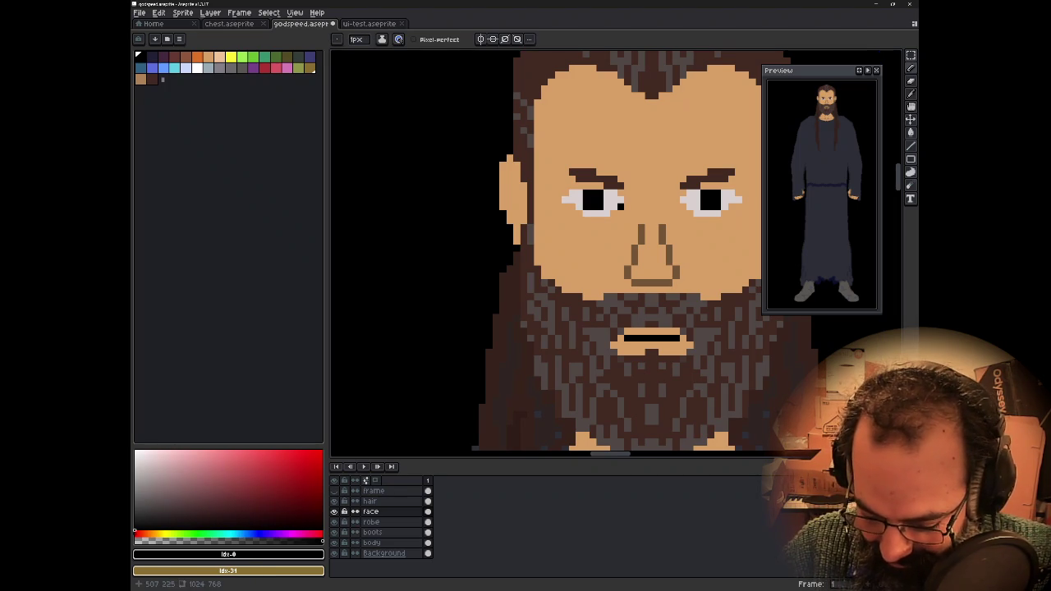
left_click(481, 38)
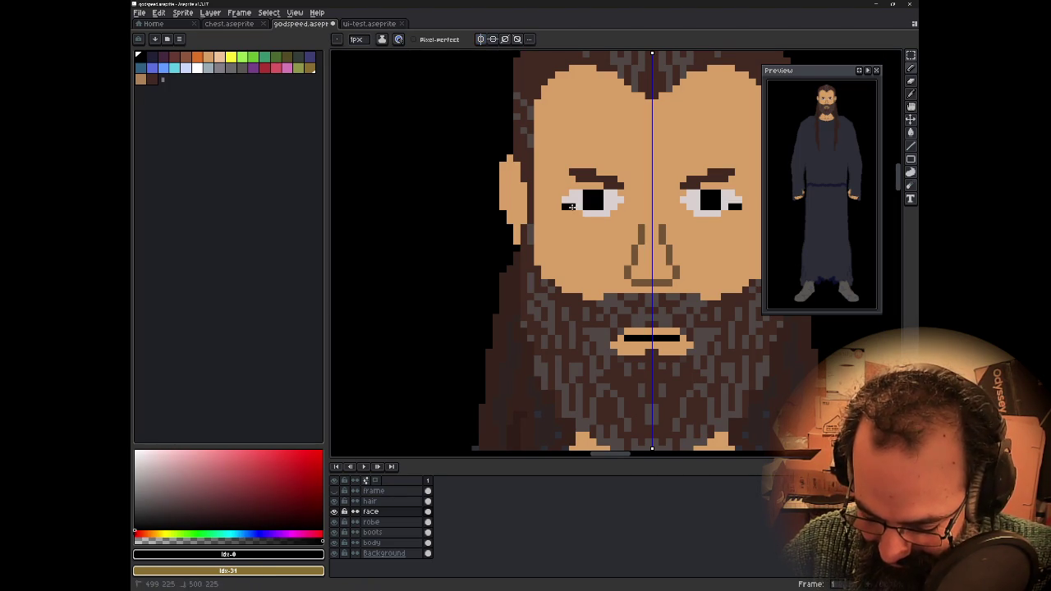
left_click(572, 206)
left_click_drag(583, 220, 610, 221)
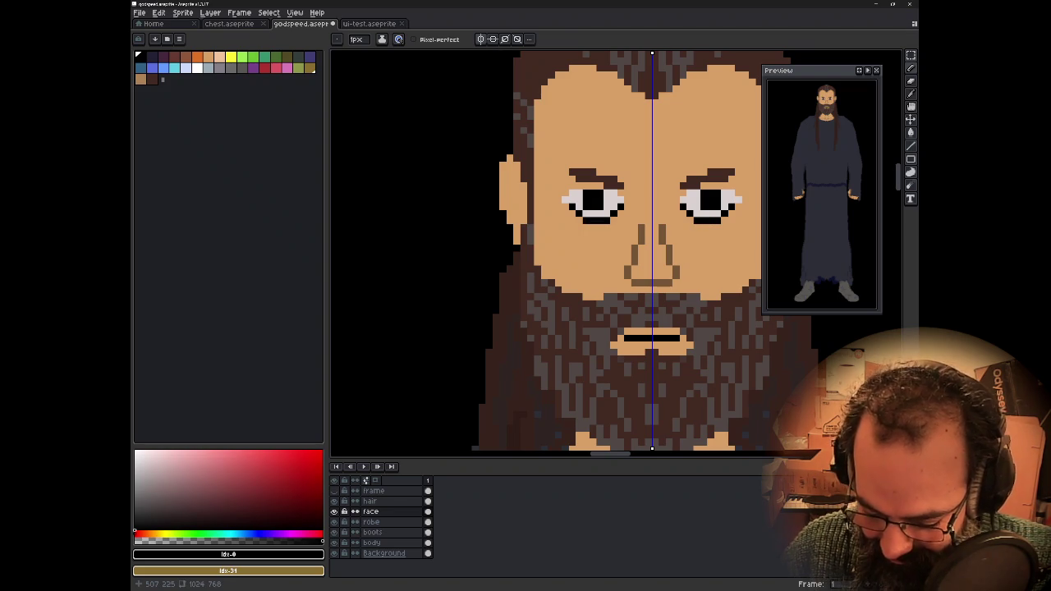
left_click(627, 206)
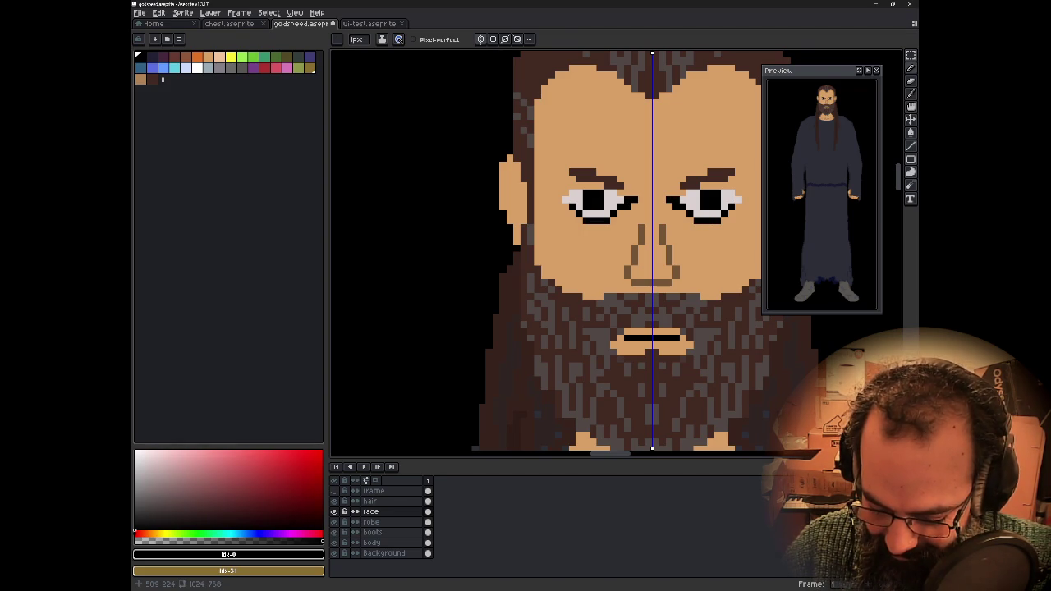
- Zoom out to view the whole robed figure, then zoom back in on the face
scroll(575, 247, "down", 1)
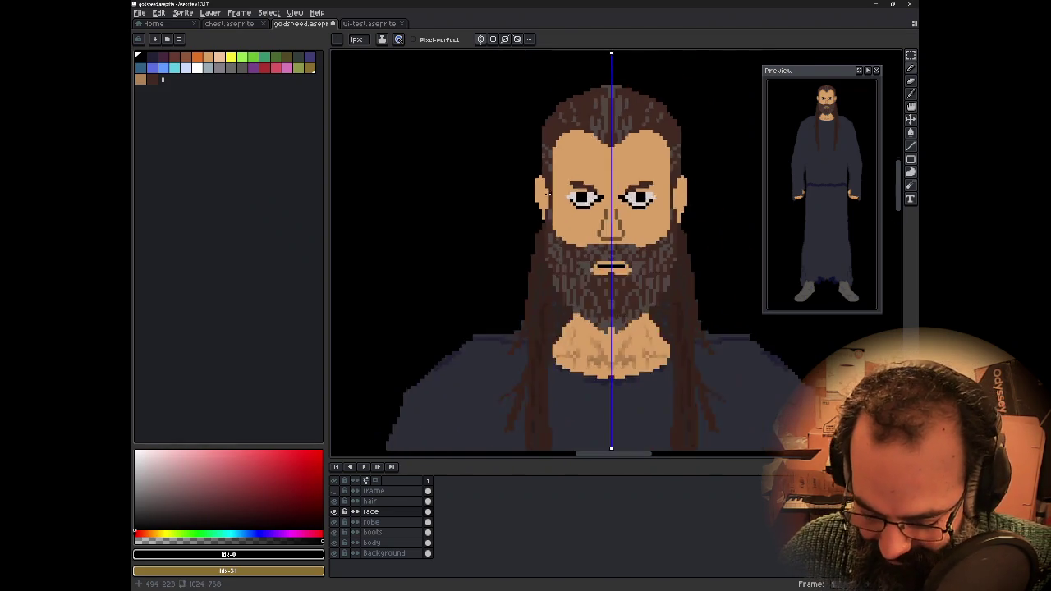
scroll(575, 246, "down", 1)
scroll(575, 247, "down", 1)
scroll(555, 216, "down", 1)
scroll(555, 217, "up", 2)
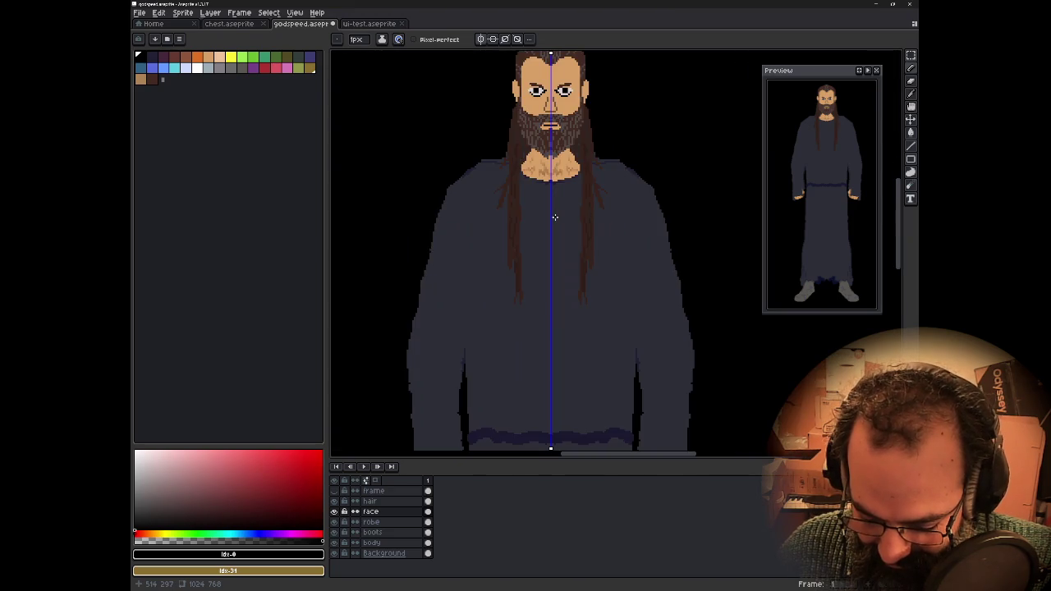
scroll(556, 218, "down", 2)
left_click_drag(533, 207, 579, 269)
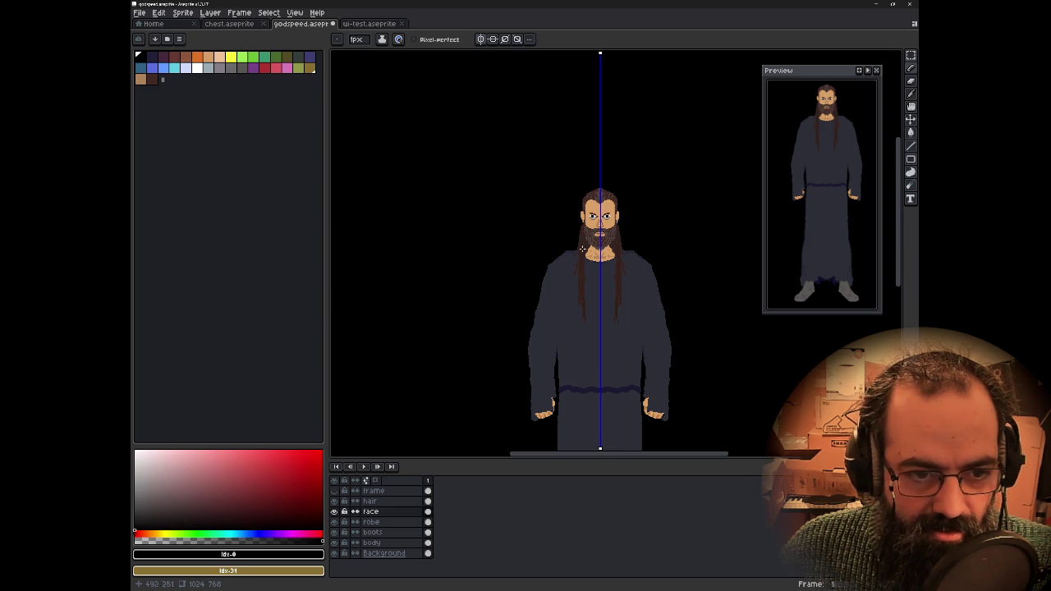
scroll(602, 215, "up", 2)
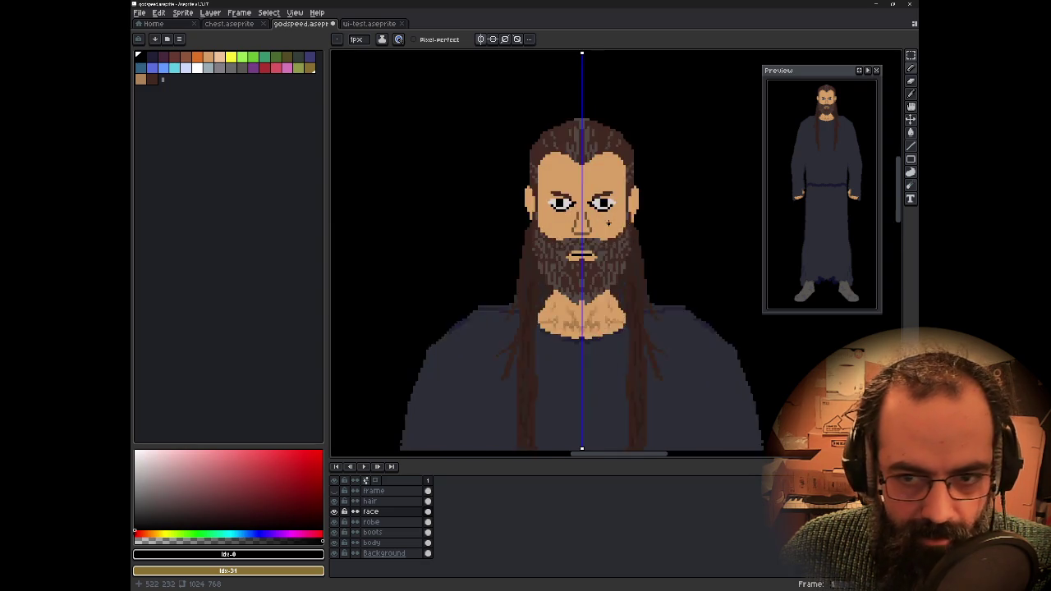
scroll(602, 206, "up", 2)
scroll(601, 189, "up", 1)
- Undo the latest eye pixels and sample the nose's medium brown with the Pencil
key("ctrl+z")
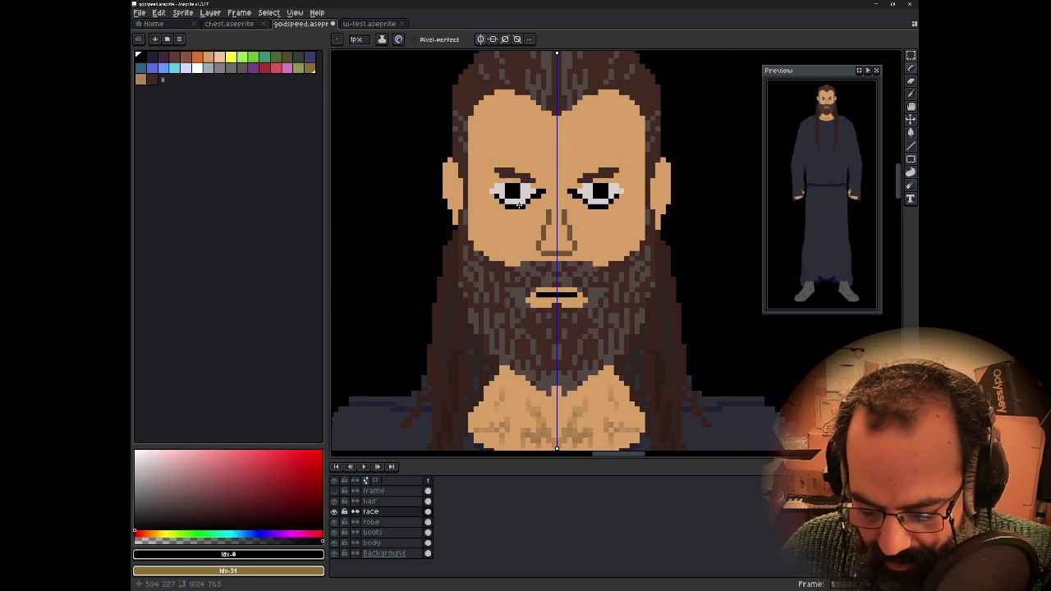
key("b")
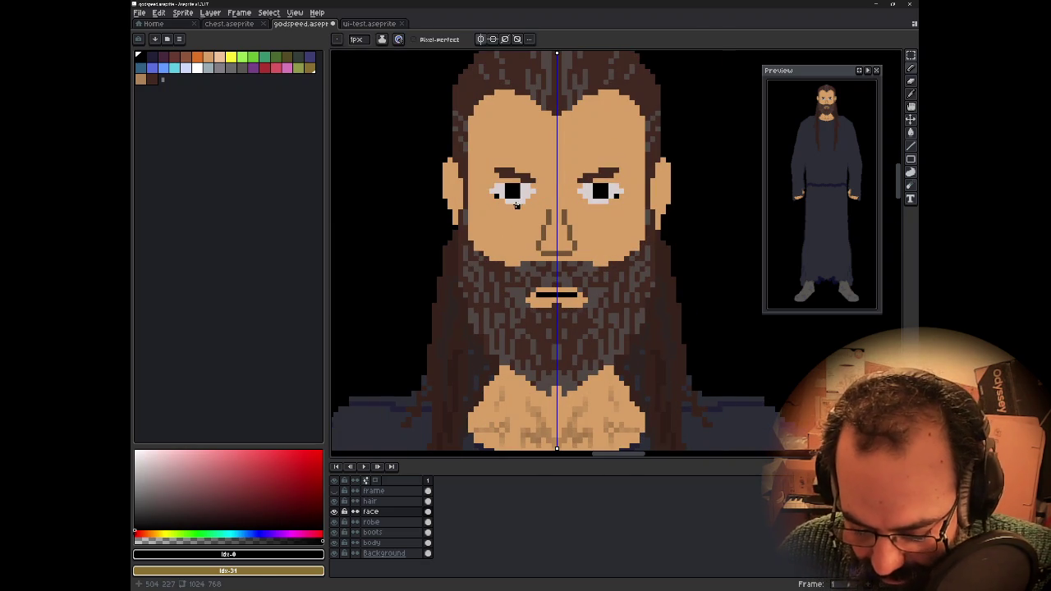
scroll(523, 211, "up", 2)
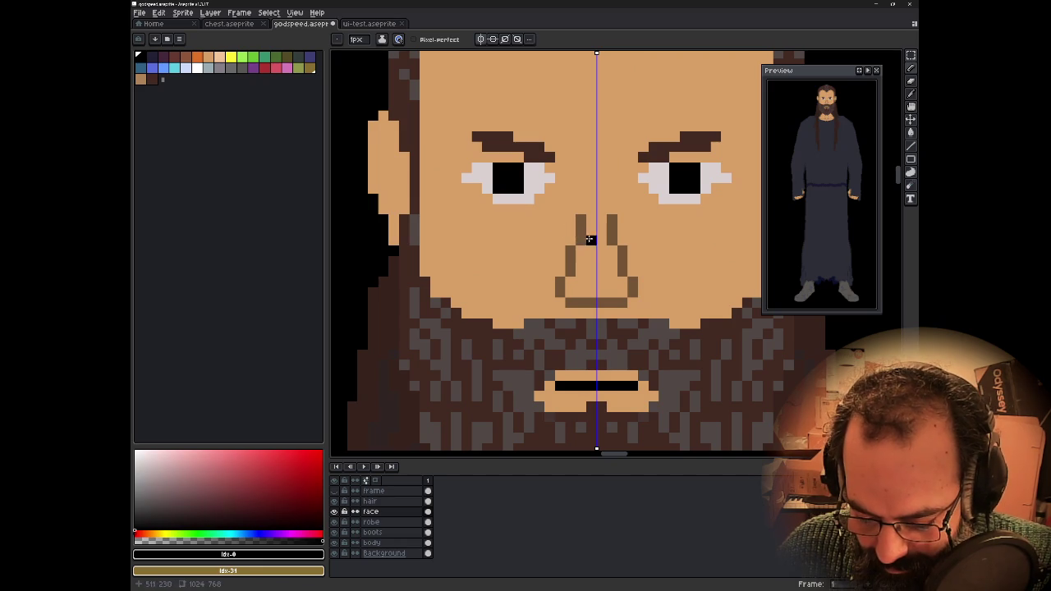
left_click(580, 233, "alt")
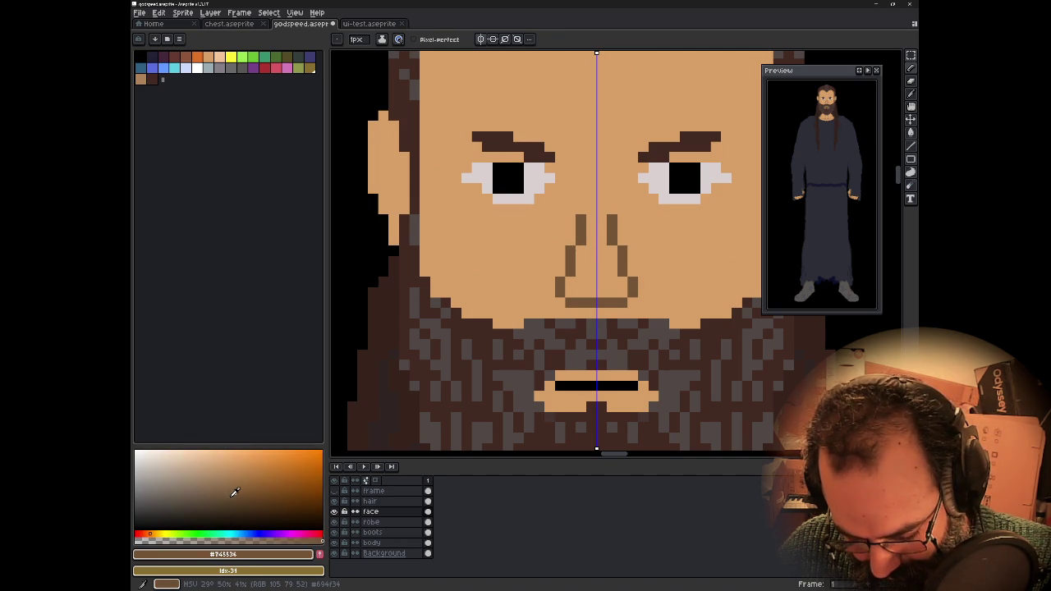
- Sample the face's skin colour and open it in the HSV colour editor
key("i")
left_click(515, 270)
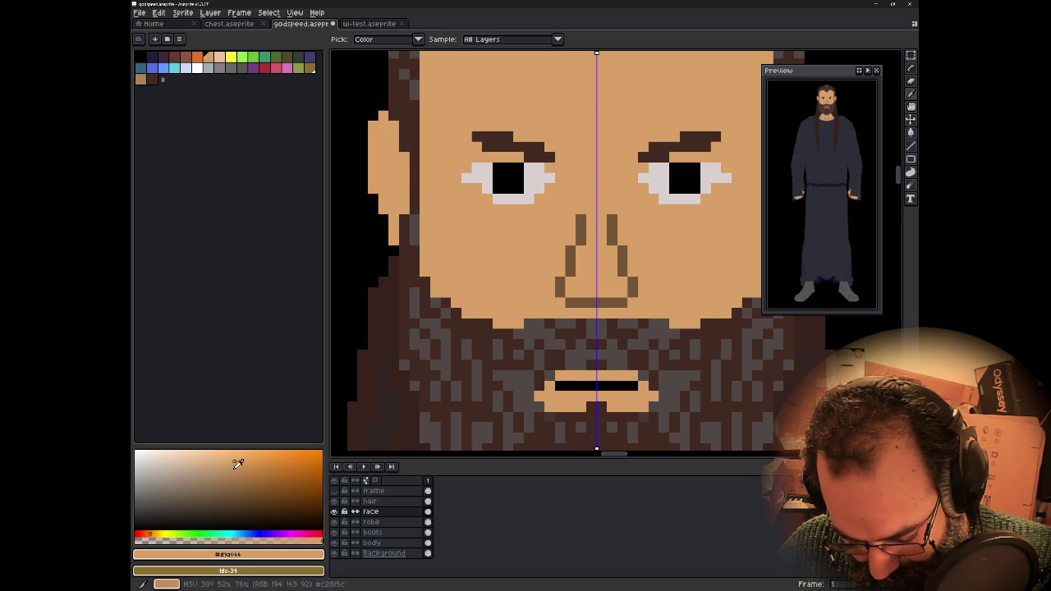
left_click(244, 556)
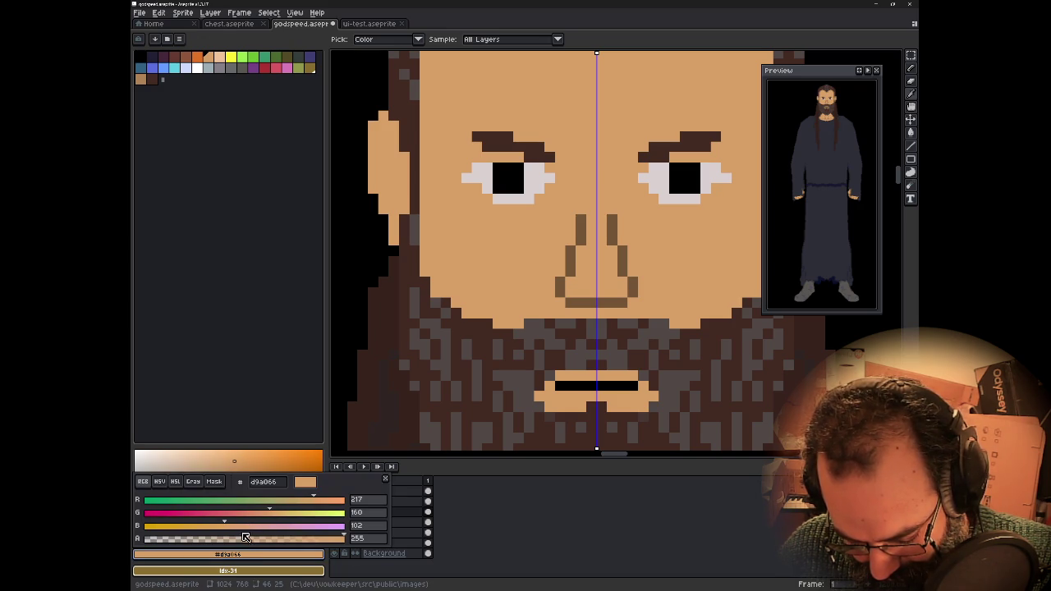
left_click(161, 482)
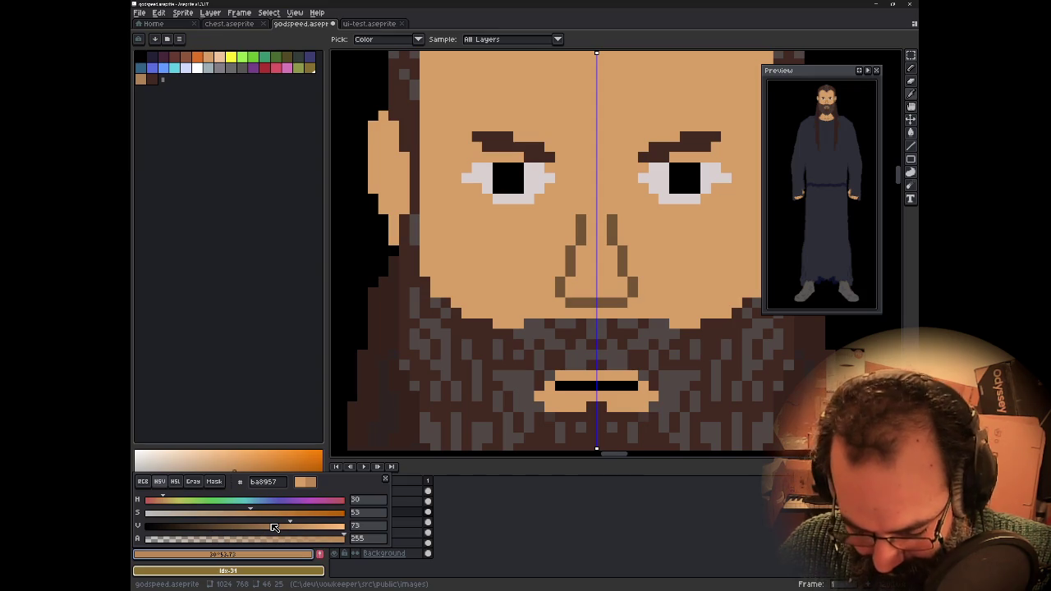
- Add mirrored tan shadow pixels under and beside both eyes and beneath the eyebrows
left_click(489, 202)
left_click_drag(495, 209, 519, 208)
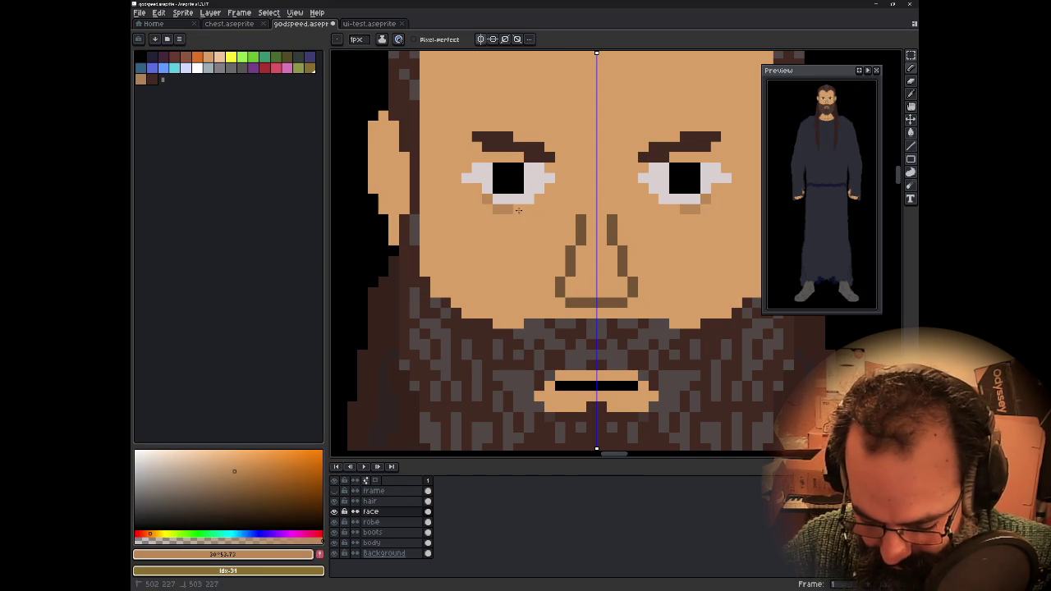
left_click(539, 199)
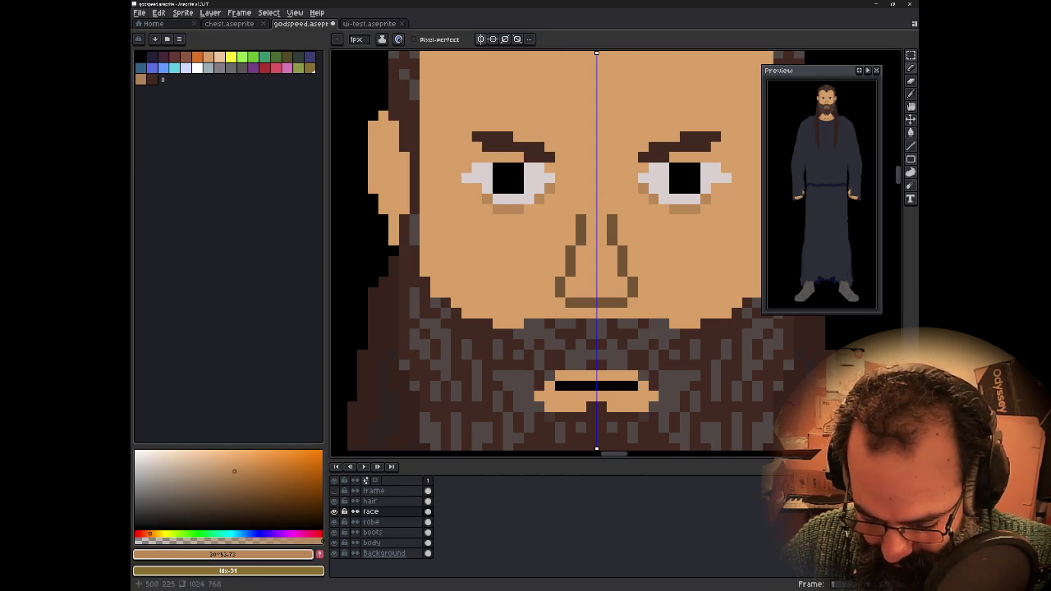
left_click(633, 188)
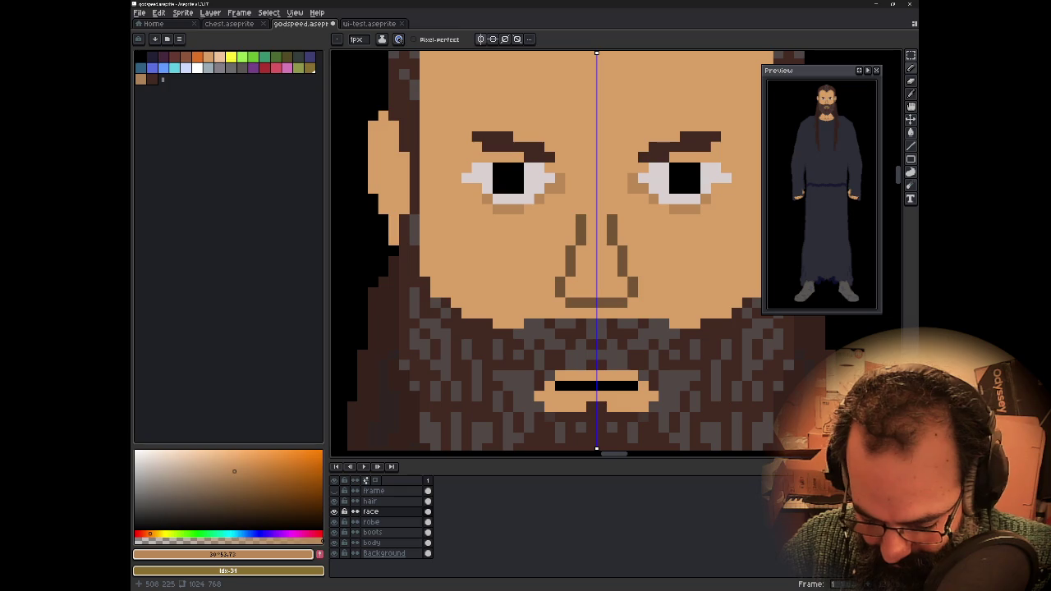
left_click(539, 210)
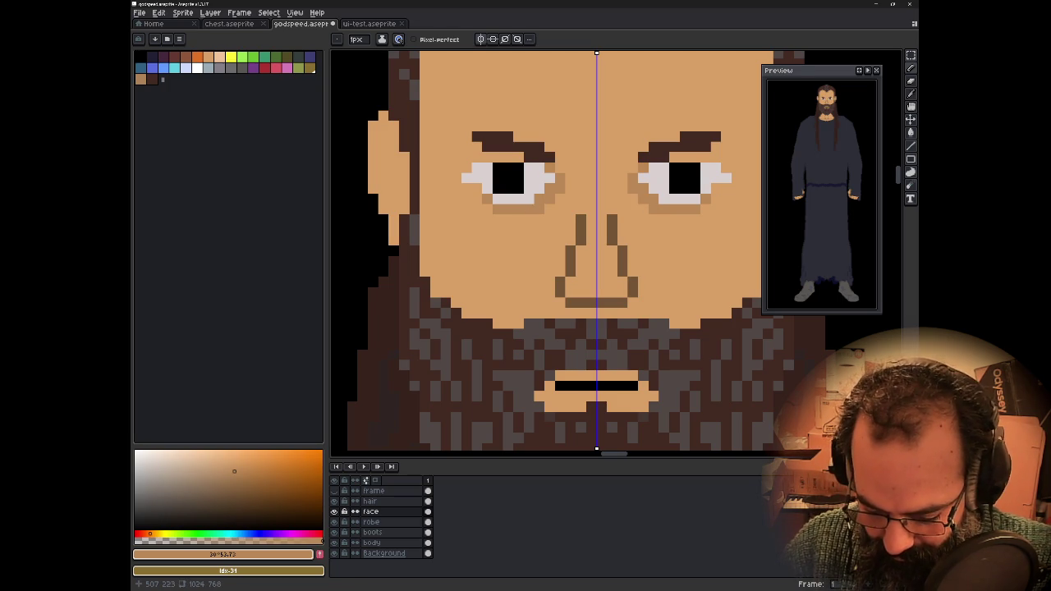
left_click(509, 156)
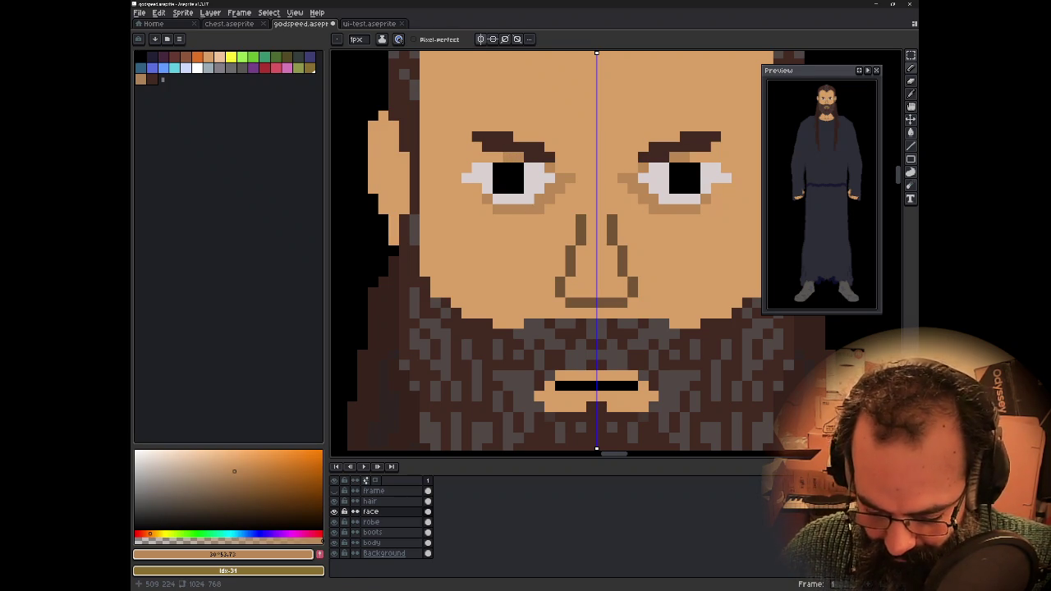
scroll(571, 179, "down", 3)
scroll(539, 177, "down", 1)
scroll(539, 178, "down", 1)
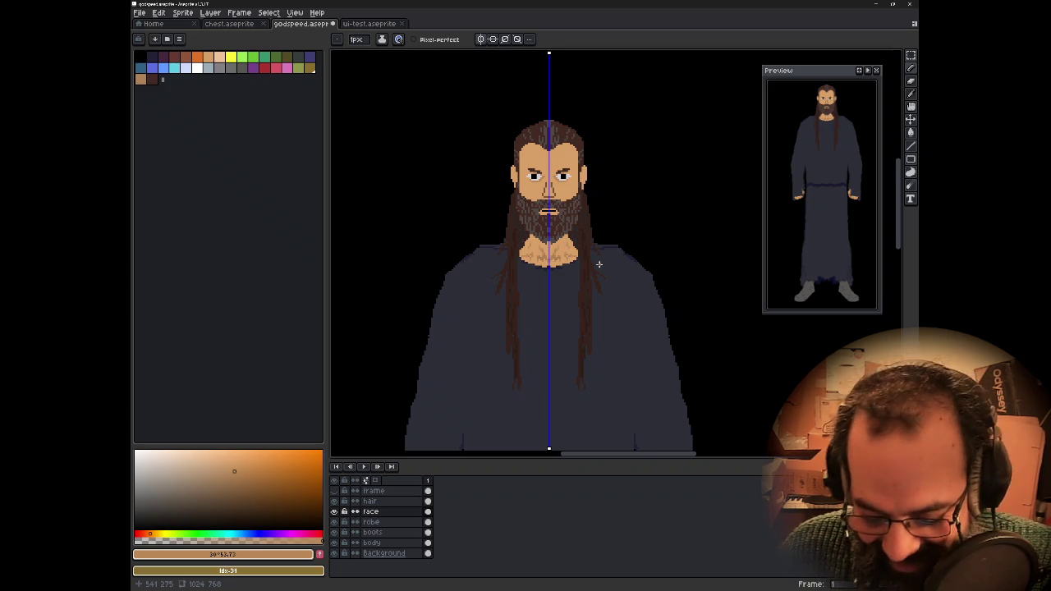
scroll(524, 217, "up", 2)
- Turn off mirror symmetry, make the robe layer active, and switch to the Eraser
scroll(523, 217, "down", 1)
scroll(523, 217, "down", 2)
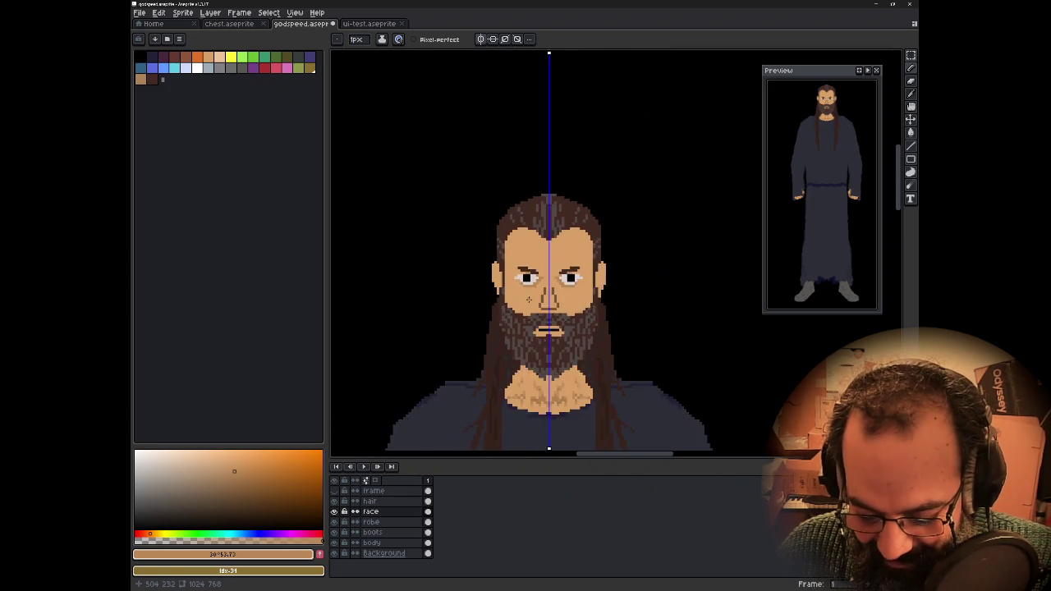
scroll(524, 217, "down", 2)
left_click(481, 38)
scroll(519, 354, "up", 3)
scroll(517, 354, "down", 1)
scroll(516, 354, "down", 2)
scroll(515, 353, "up", 2)
left_click_drag(515, 353, 585, 302)
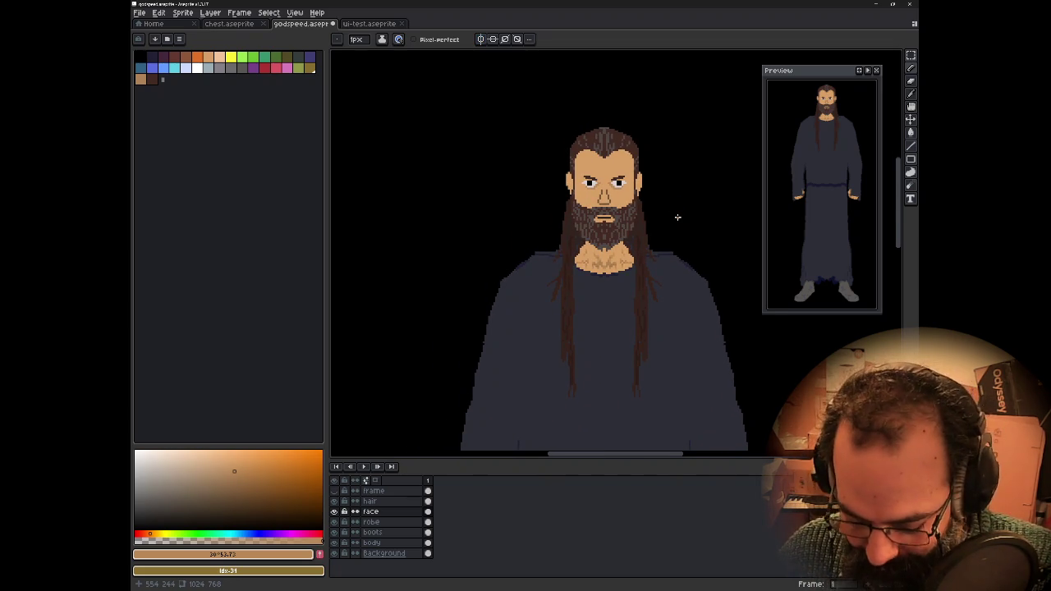
left_click(372, 522)
key("e")
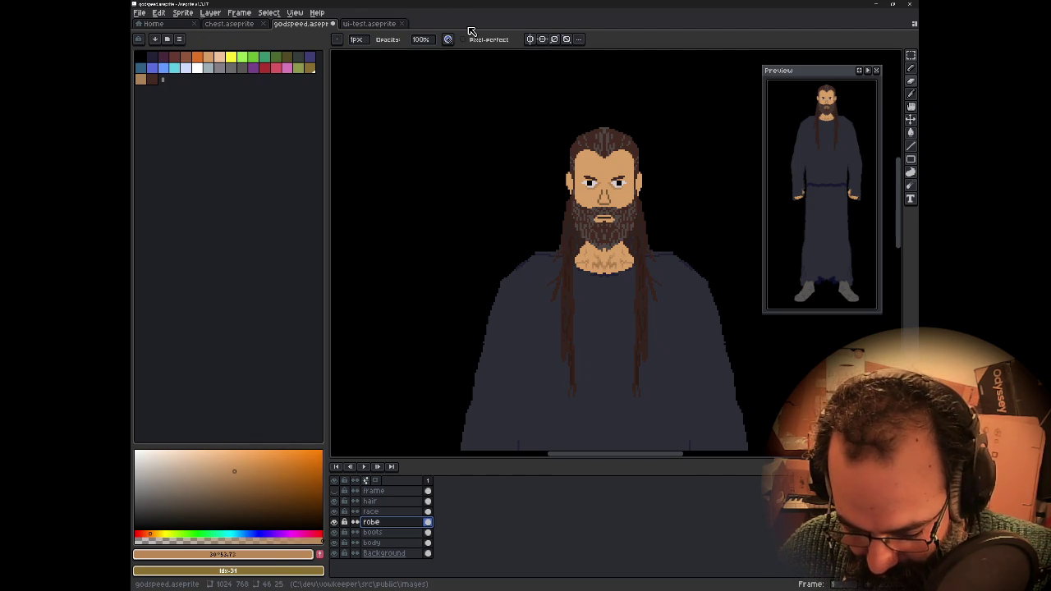
- With vertical symmetry and a 2 px eraser, trim both robe shoulders into rounded slopes
left_click(529, 38)
key("plus")
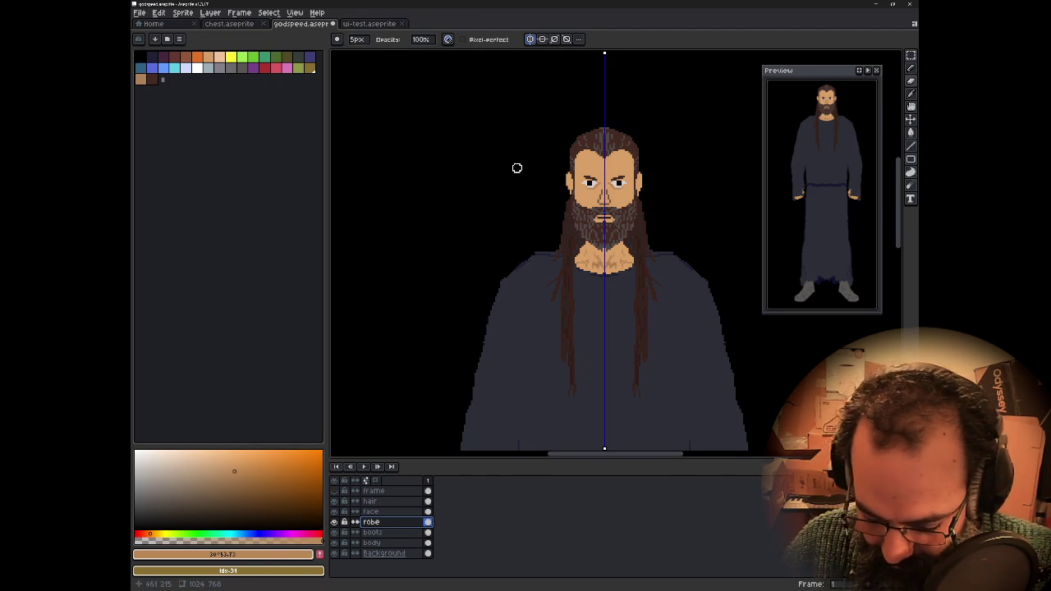
left_click(542, 255)
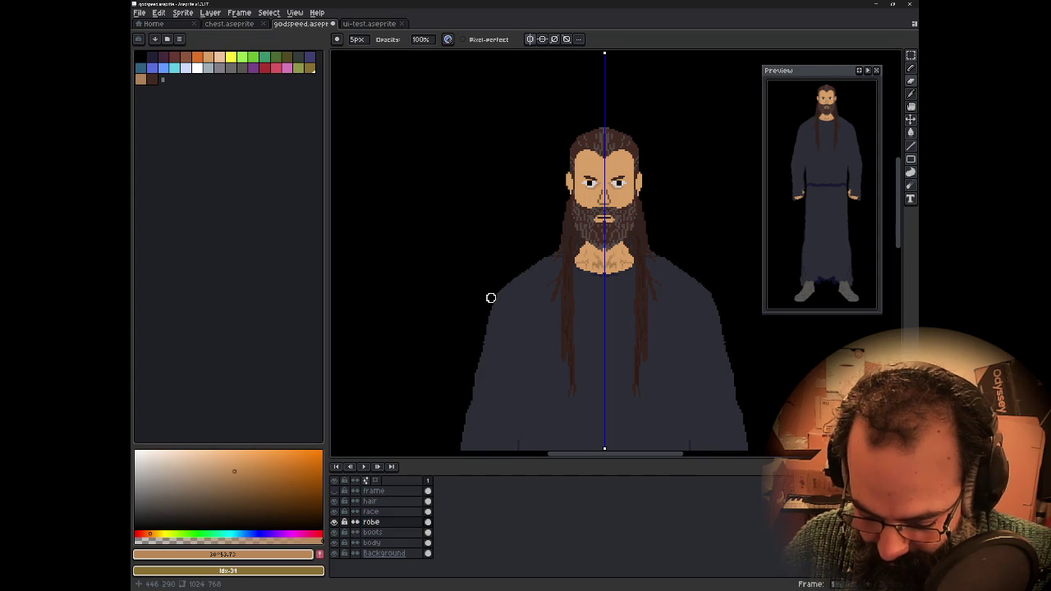
left_click_drag(535, 254, 487, 320)
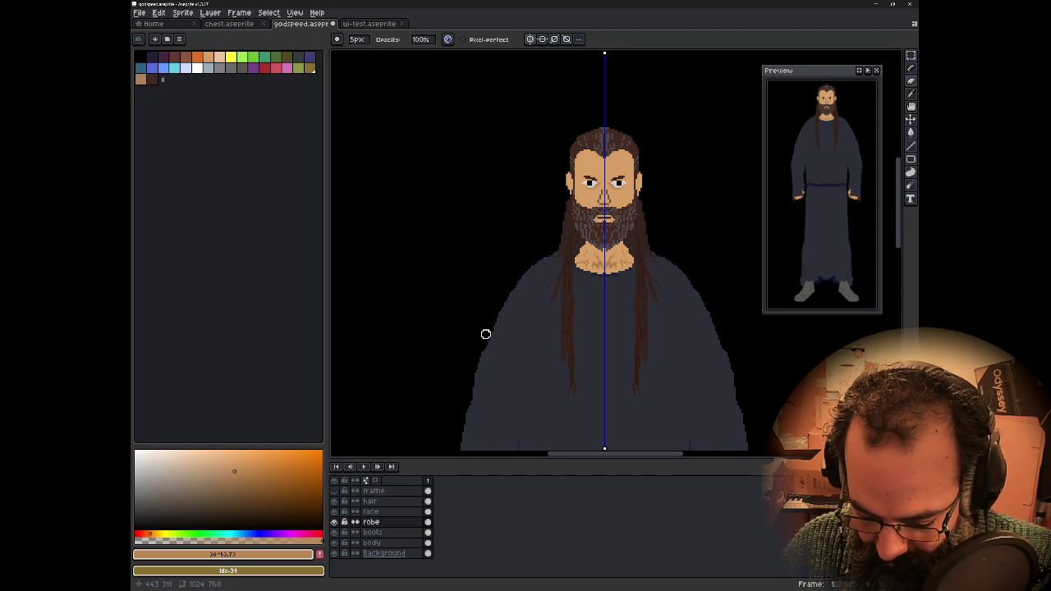
scroll(485, 334, "down", 5)
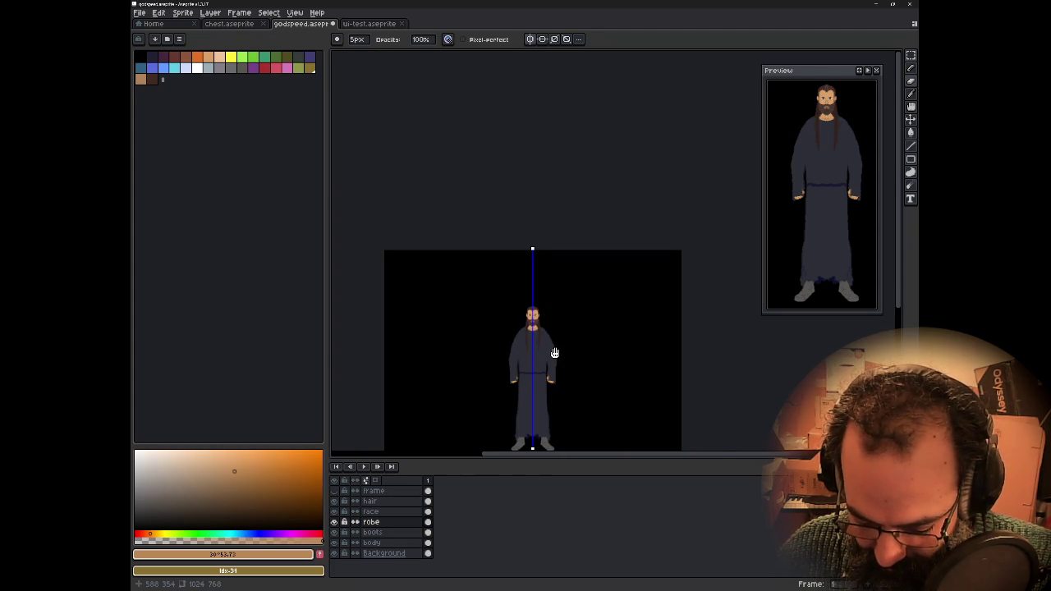
scroll(594, 328, "up", 2)
scroll(584, 323, "up", 2)
scroll(585, 326, "down", 1)
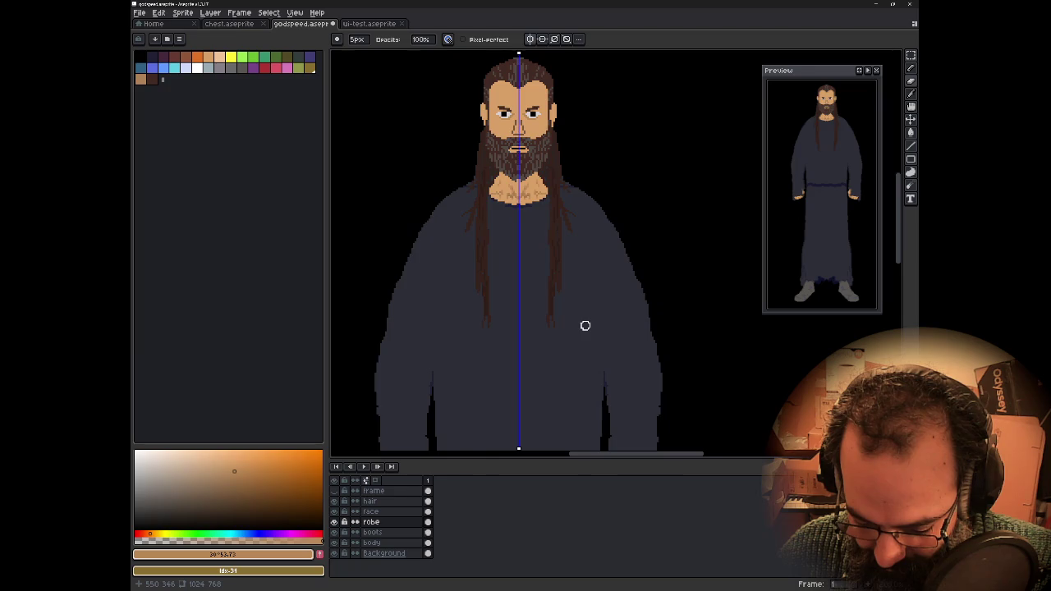
scroll(585, 326, "up", 2)
scroll(593, 280, "up", 1)
scroll(596, 279, "down", 1)
left_click_drag(596, 280, 603, 339)
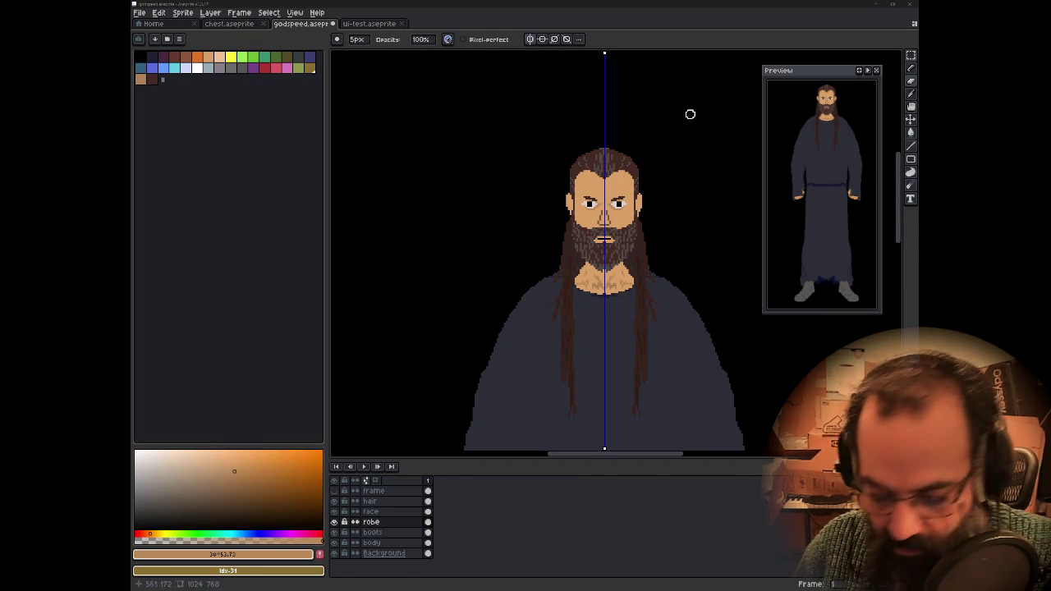
- Make the face layer active and switch to the Pencil tool
scroll(594, 212, "up", 1)
scroll(597, 214, "up", 2)
scroll(598, 213, "down", 1)
scroll(596, 212, "up", 1)
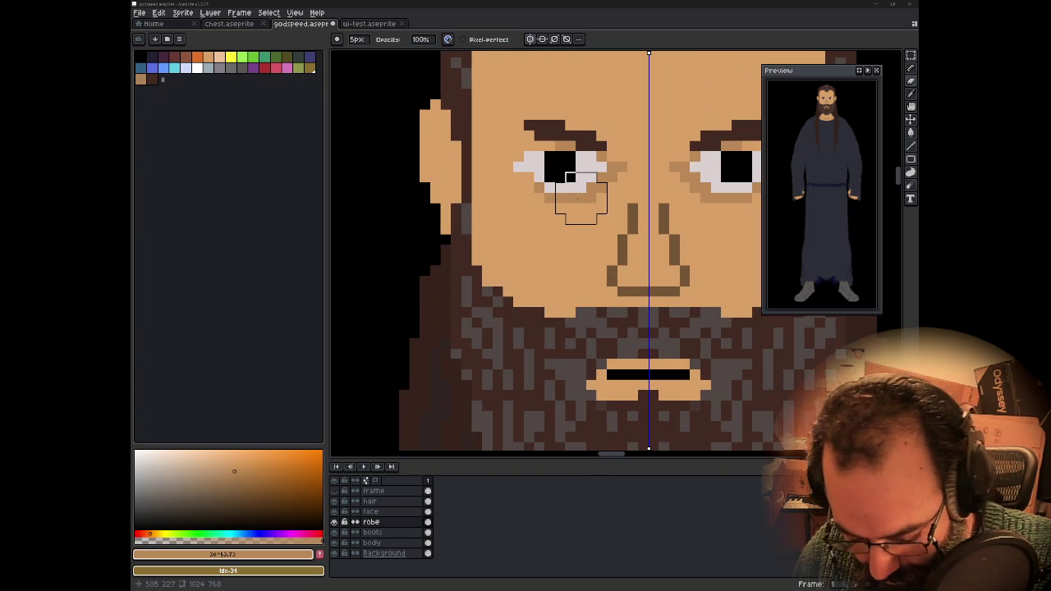
left_click(370, 511)
key("m")
key("e")
key("b")
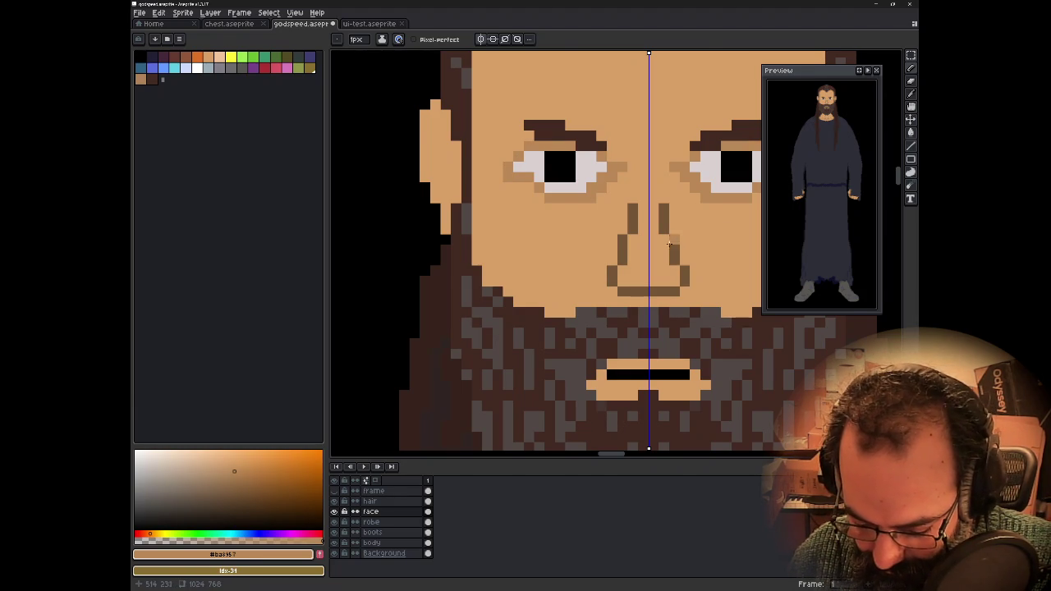
- Turn off mirror symmetry and zoom around the finished belted figure
scroll(649, 267, "down", 3)
scroll(649, 267, "down", 2)
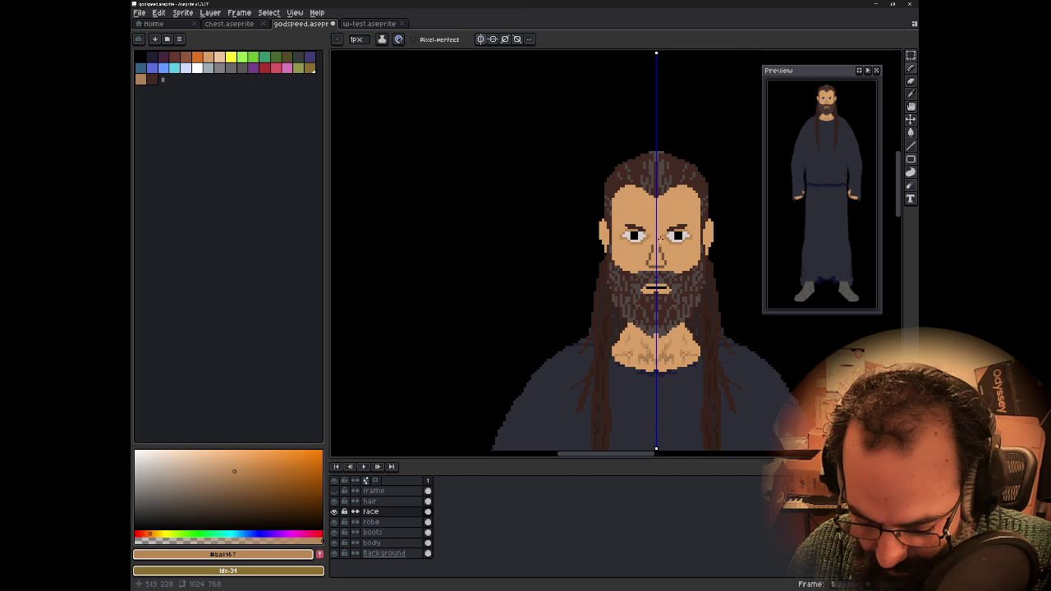
left_click(483, 41)
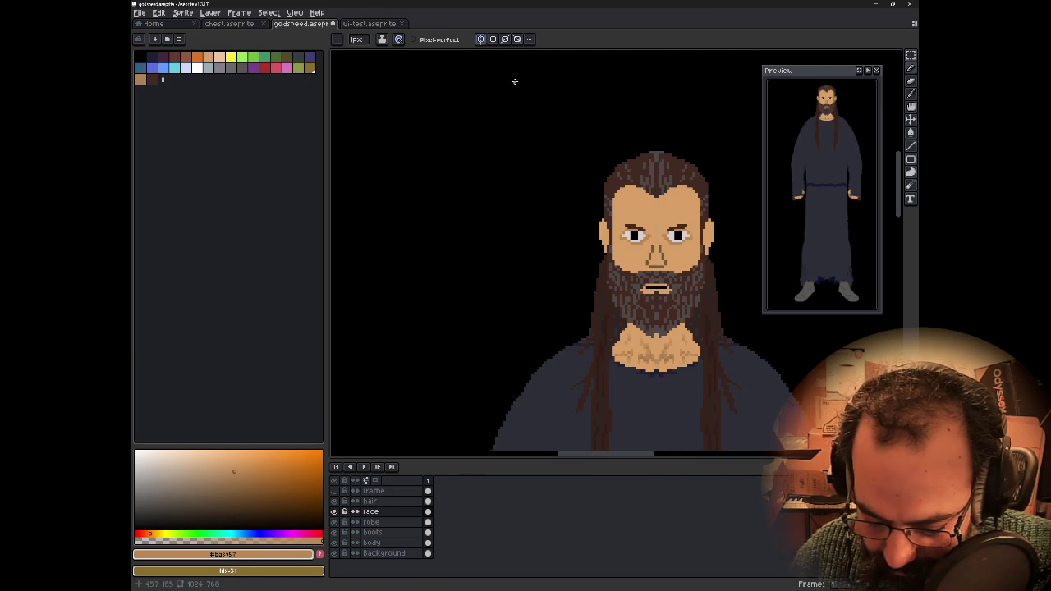
scroll(640, 345, "down", 1)
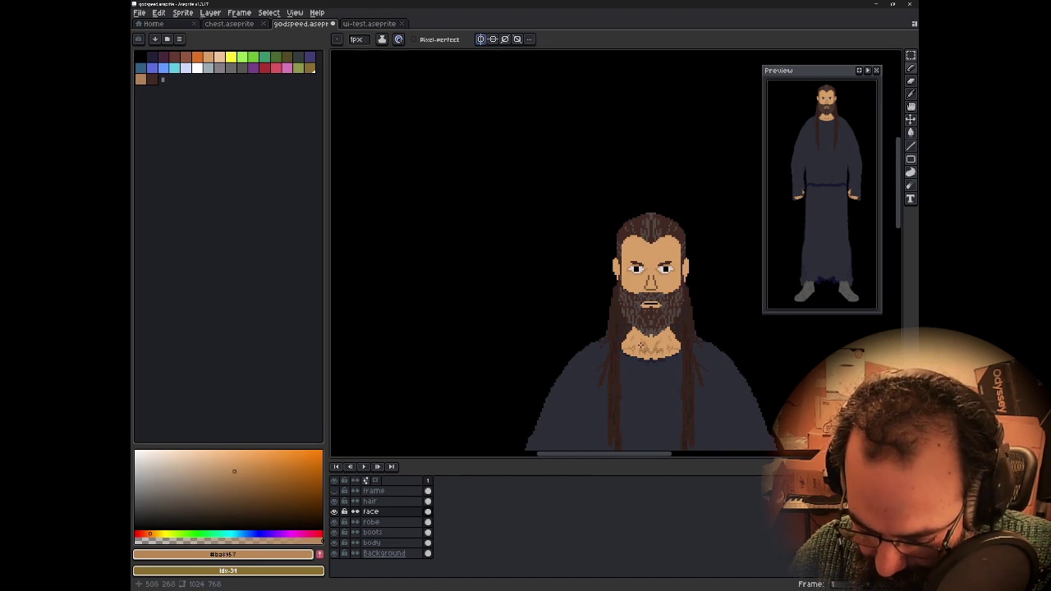
scroll(640, 345, "down", 2)
scroll(623, 308, "down", 2)
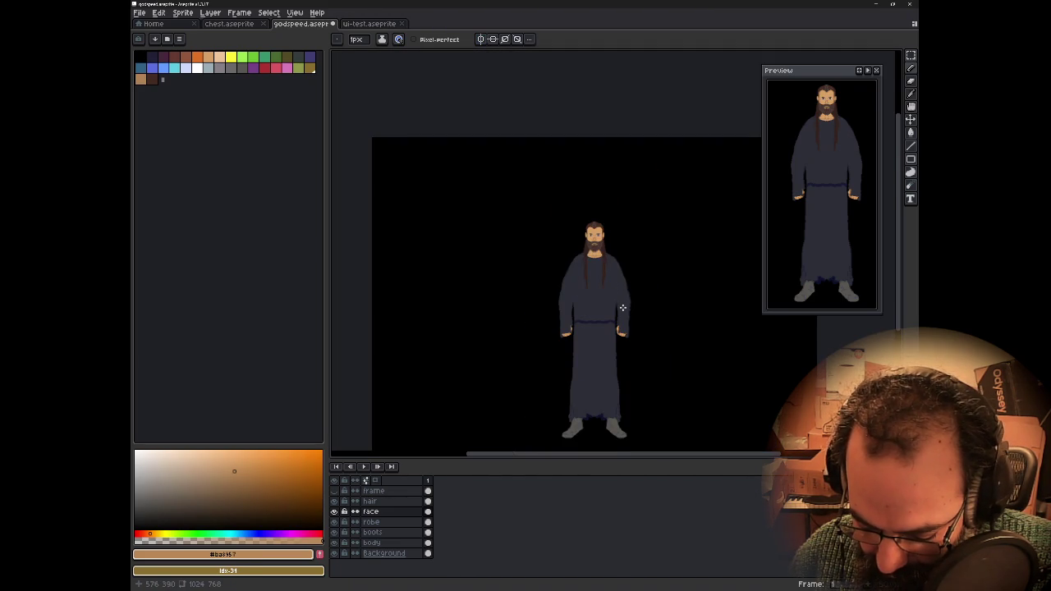
scroll(611, 298, "up", 2)
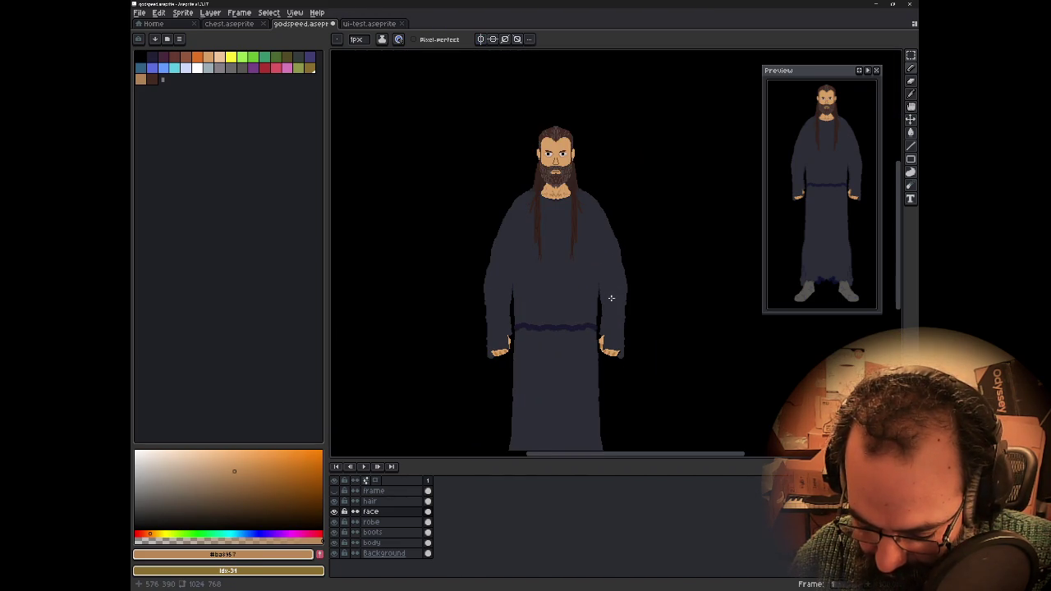
scroll(558, 244, "down", 1)
scroll(575, 240, "up", 1)
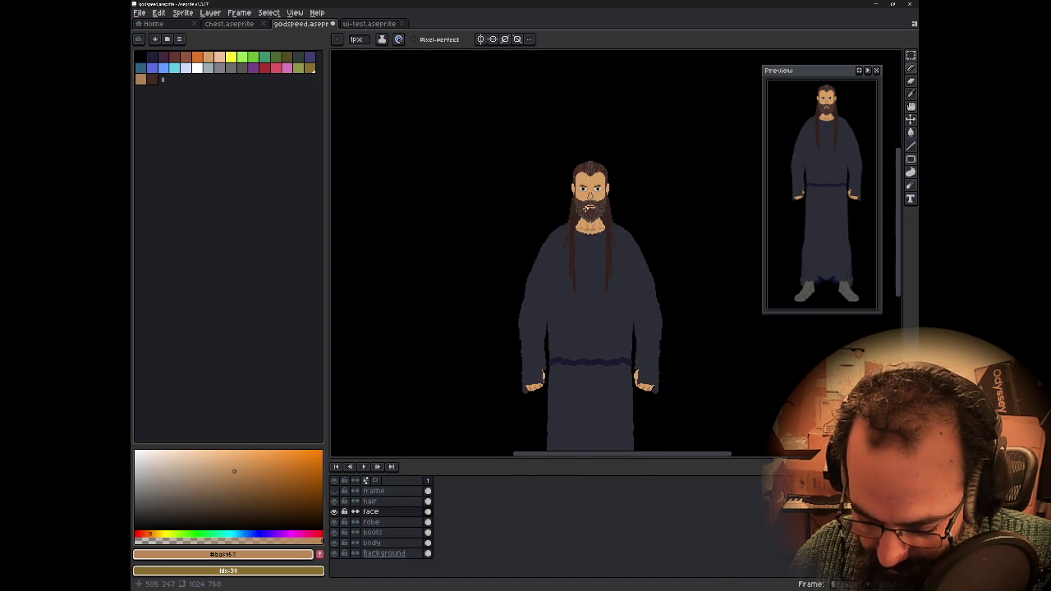
scroll(585, 209, "up", 2)
scroll(587, 221, "up", 1)
scroll(588, 241, "down", 1)
scroll(589, 241, "up", 1)
scroll(589, 242, "up", 1)
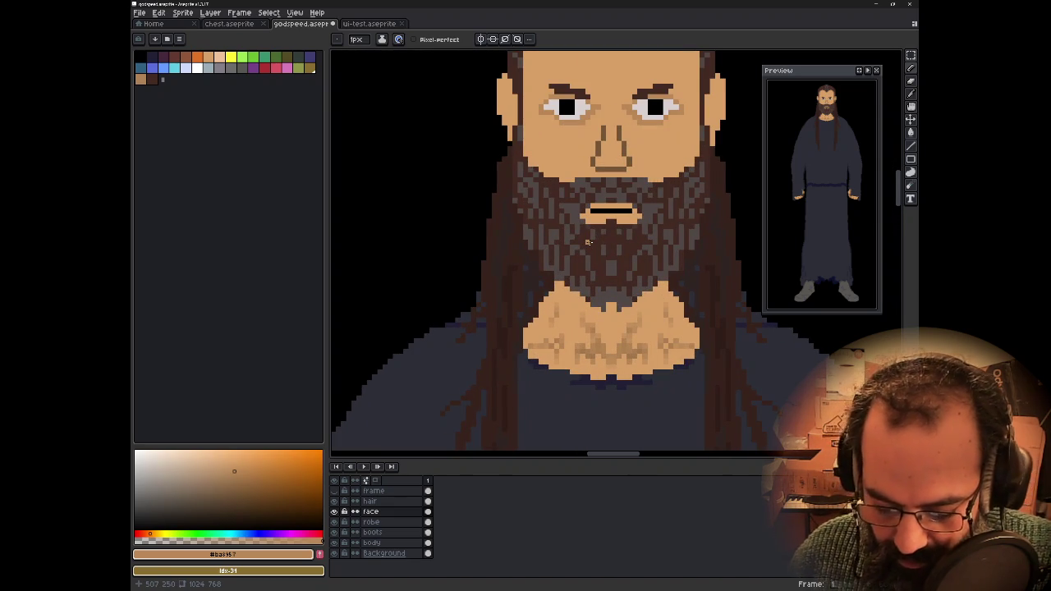
- Erase face-edge pixels by the hair and beard with a 1 px eraser, then sample the hair layer's dark brown
key("i")
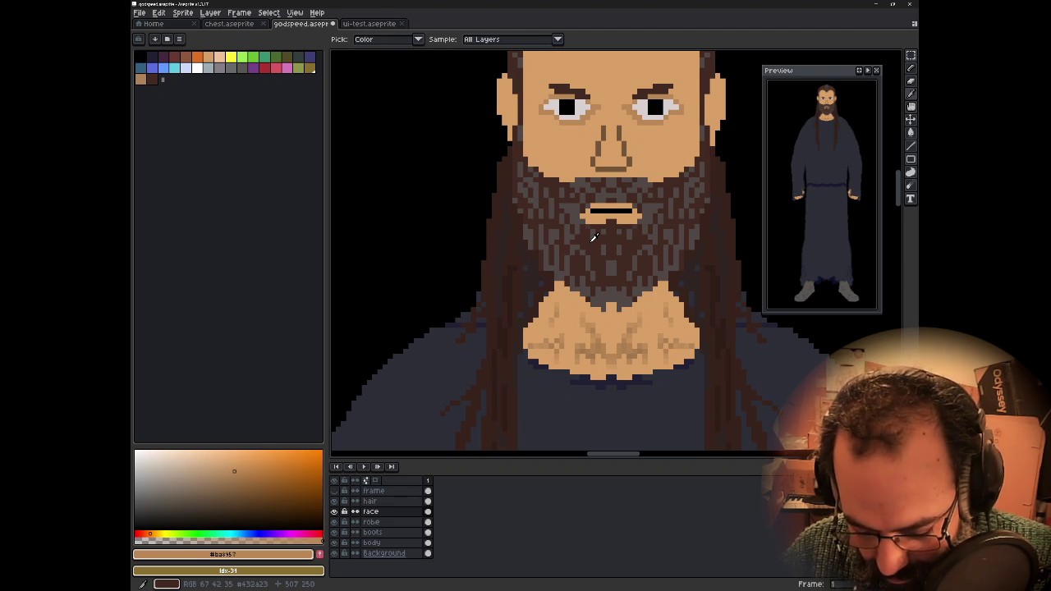
key("alt+e")
key("Escape")
key("e")
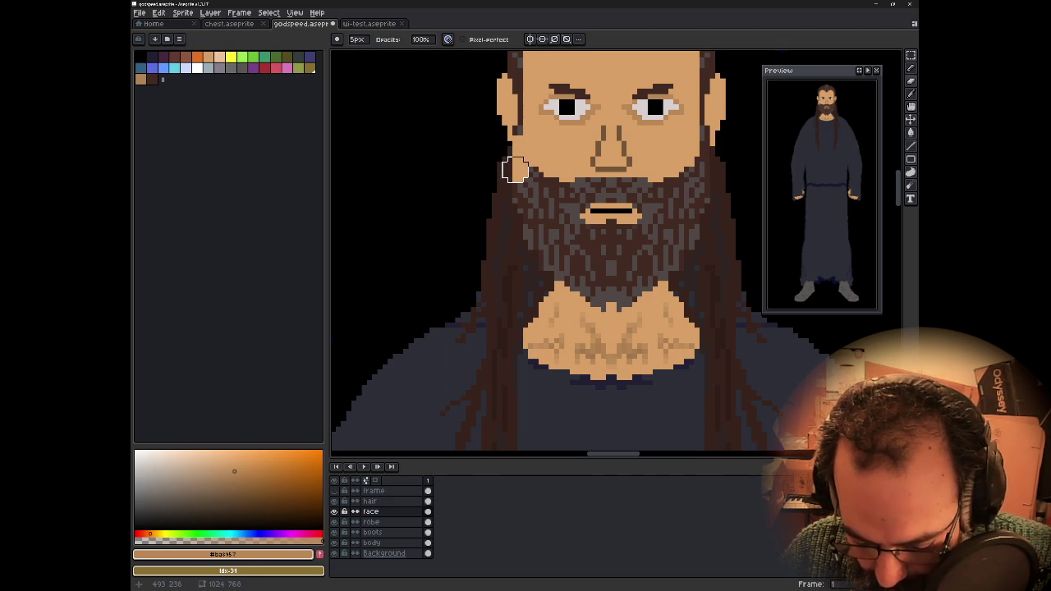
key("minus")
key("minus")
key("minus")
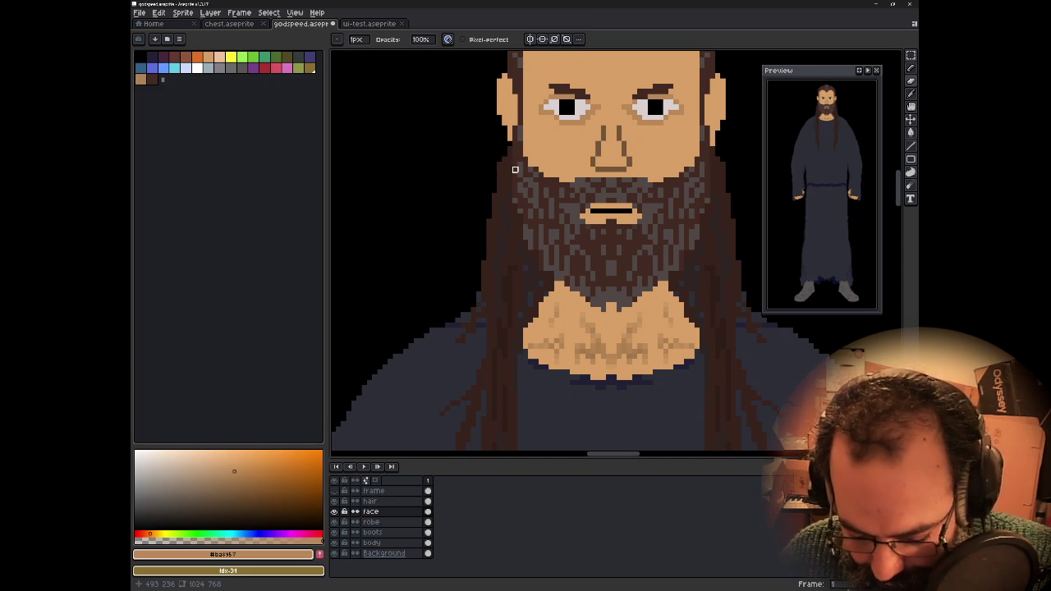
left_click(515, 143)
left_click_drag(515, 190, 515, 216)
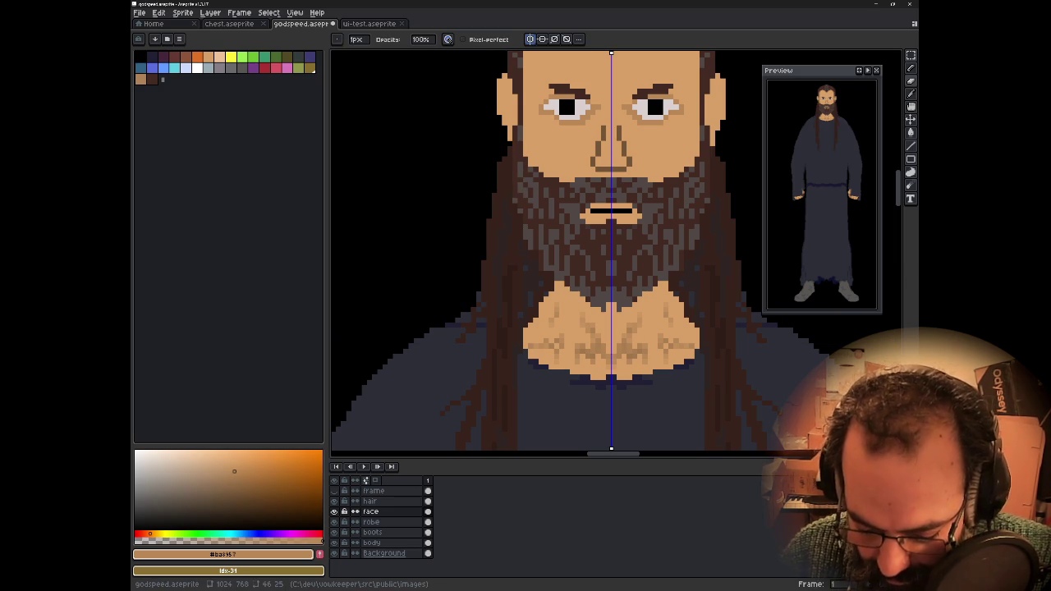
left_click_drag(516, 156, 515, 211)
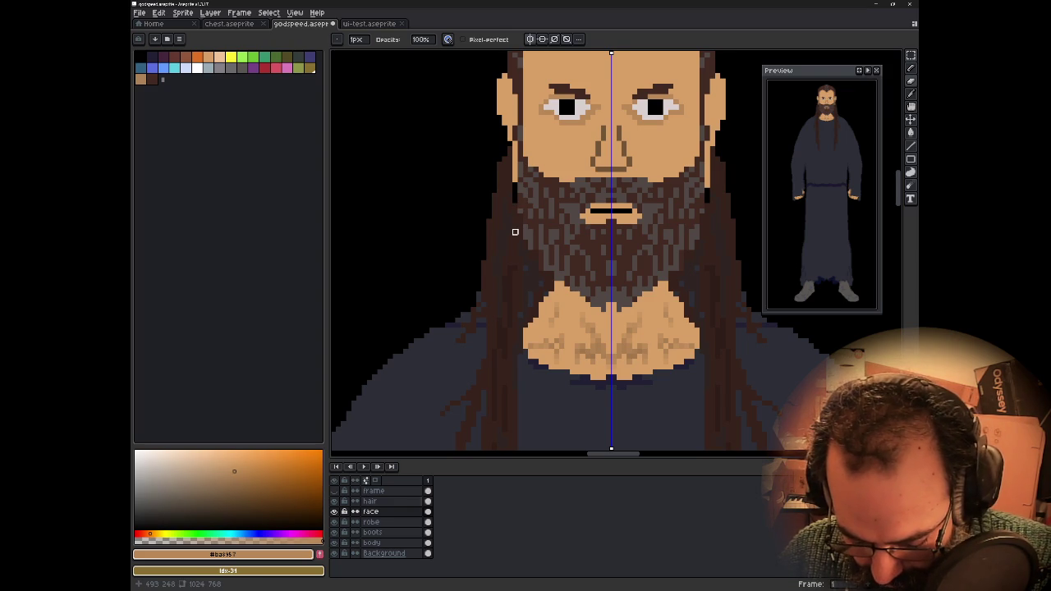
left_click(370, 501)
left_click(515, 145, "alt")
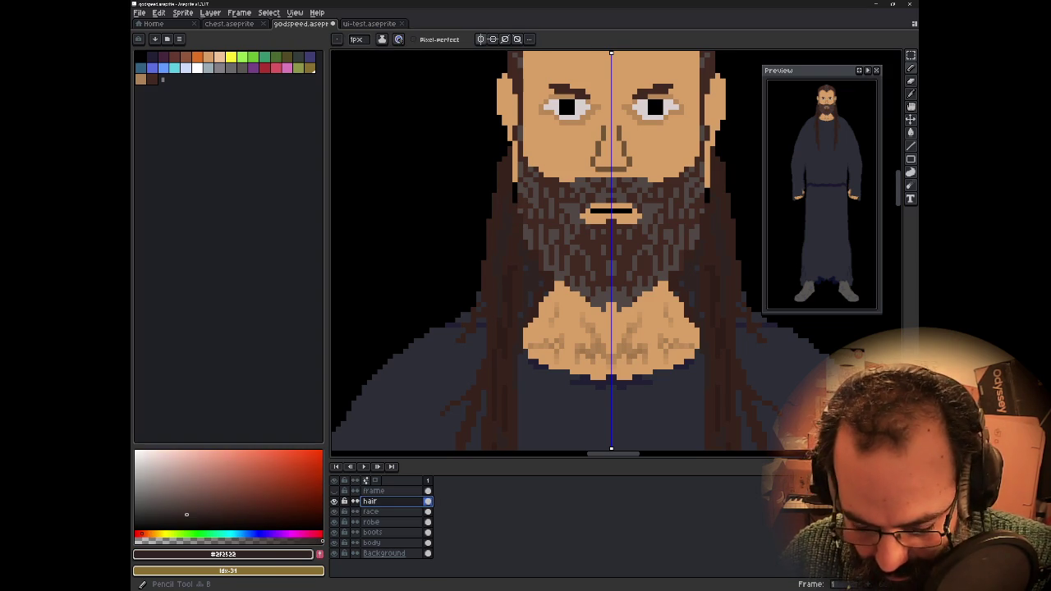
- Draw mirrored dark hair strands down both sides of the face
left_click_drag(516, 145, 515, 204)
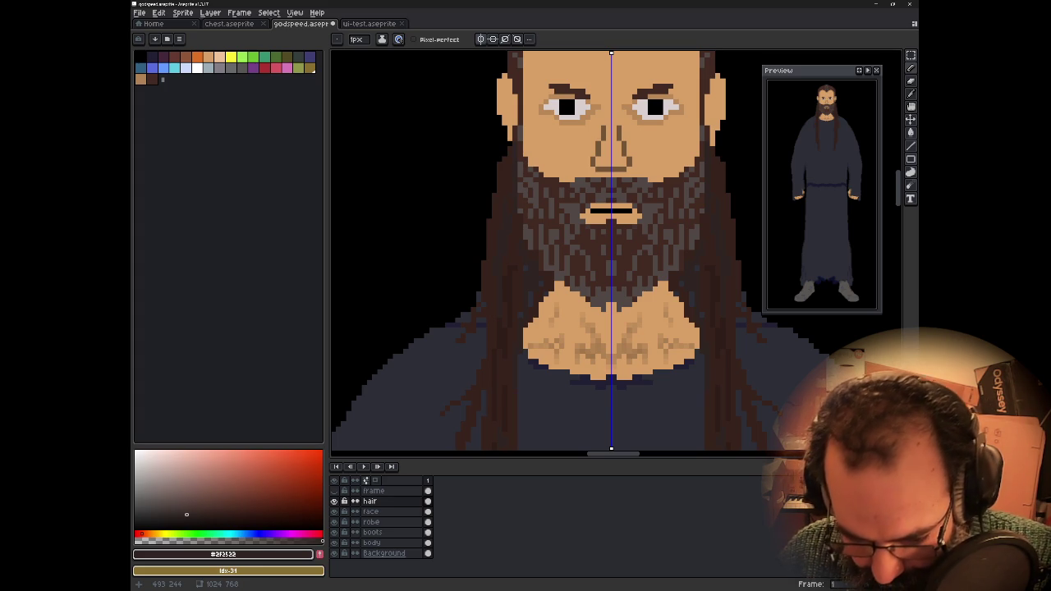
key("shift+r")
key("Escape")
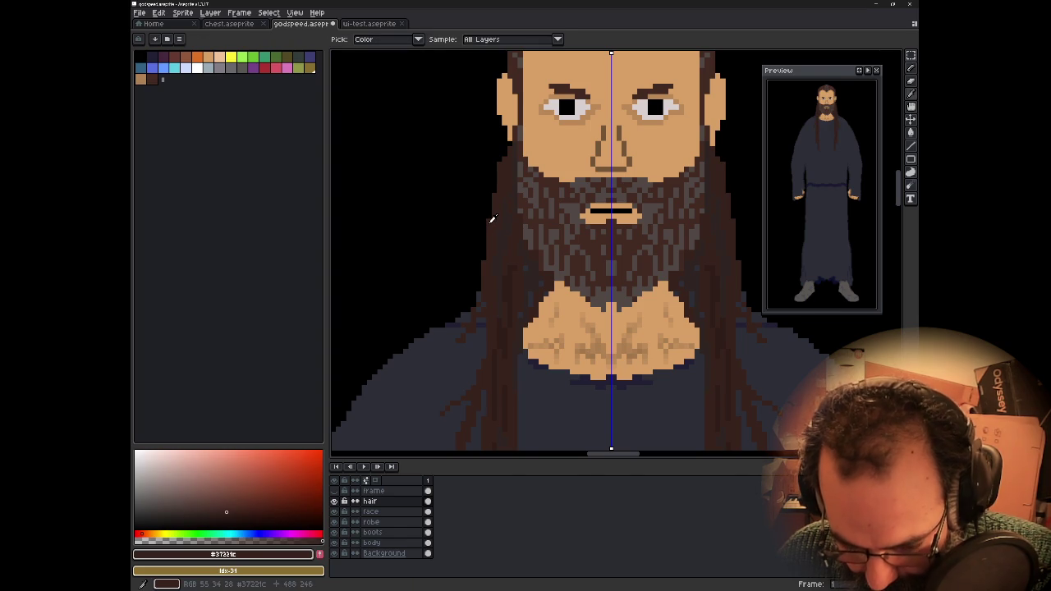
- Try lowering the hair colour's HSV value in Replace Color, then cancel
key("shift+r")
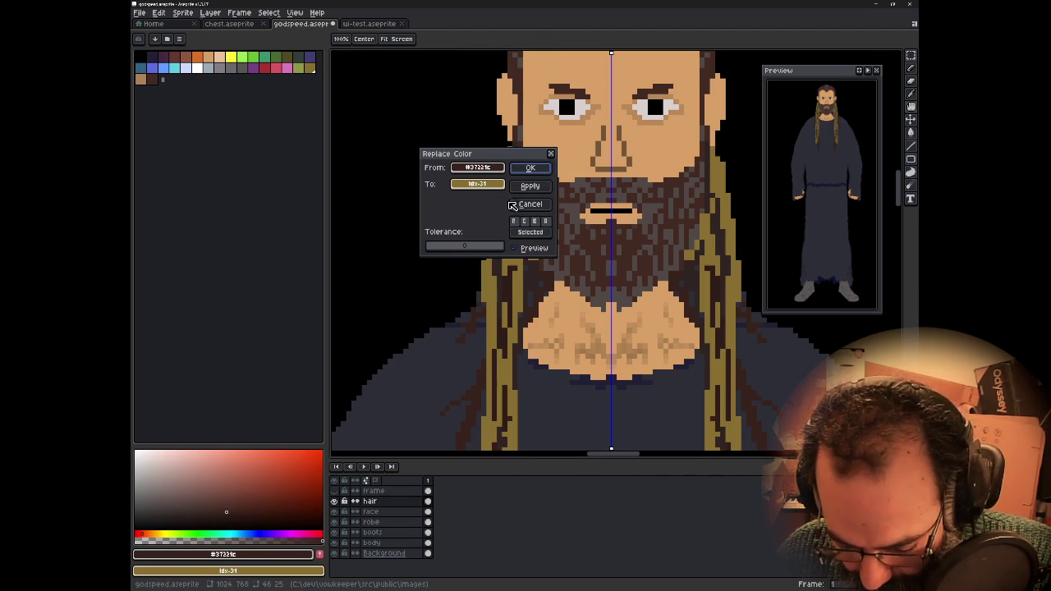
left_click(487, 168)
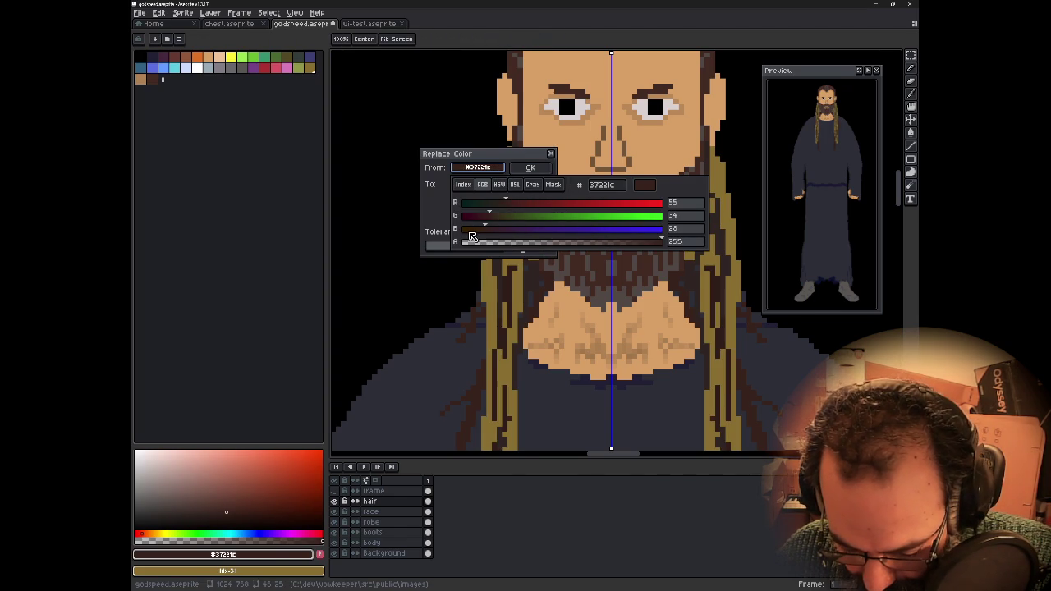
left_click(499, 185)
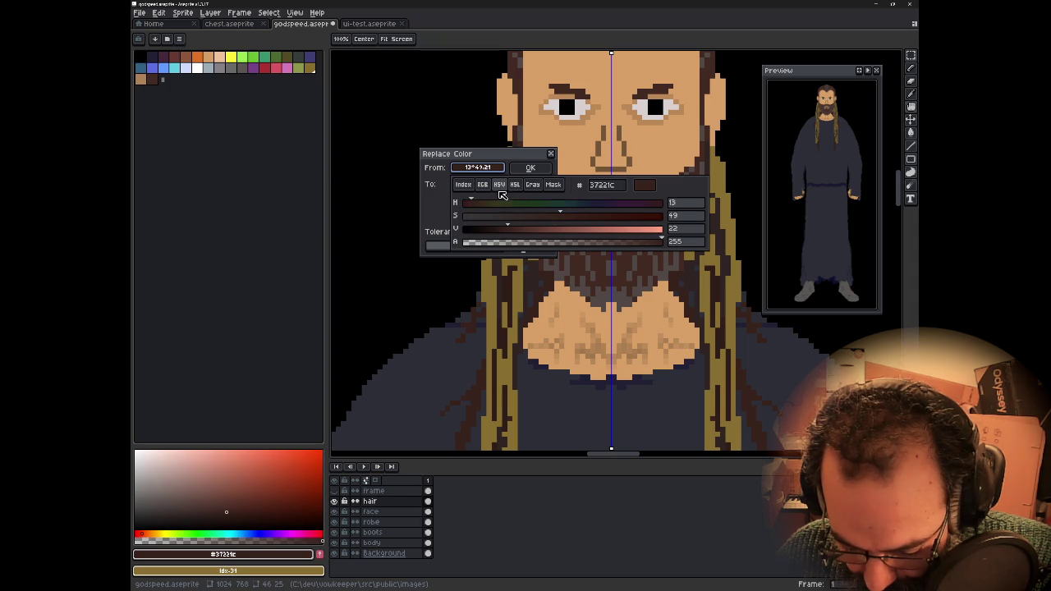
left_click_drag(507, 229, 492, 229)
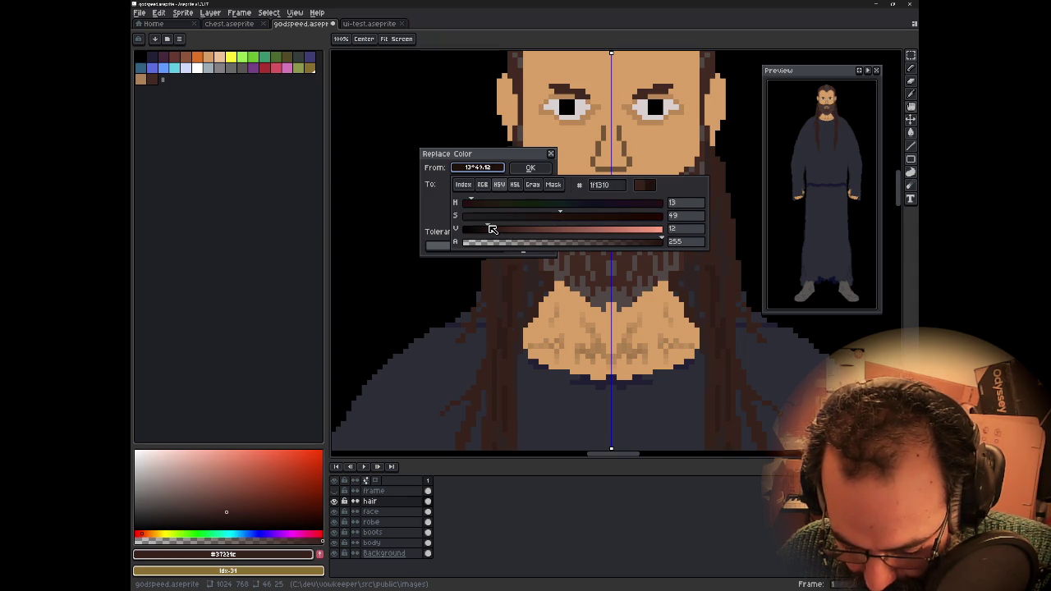
mouse_move(492, 229)
left_mouse_down()
mouse_move(516, 230)
mouse_move(488, 229)
left_mouse_up()
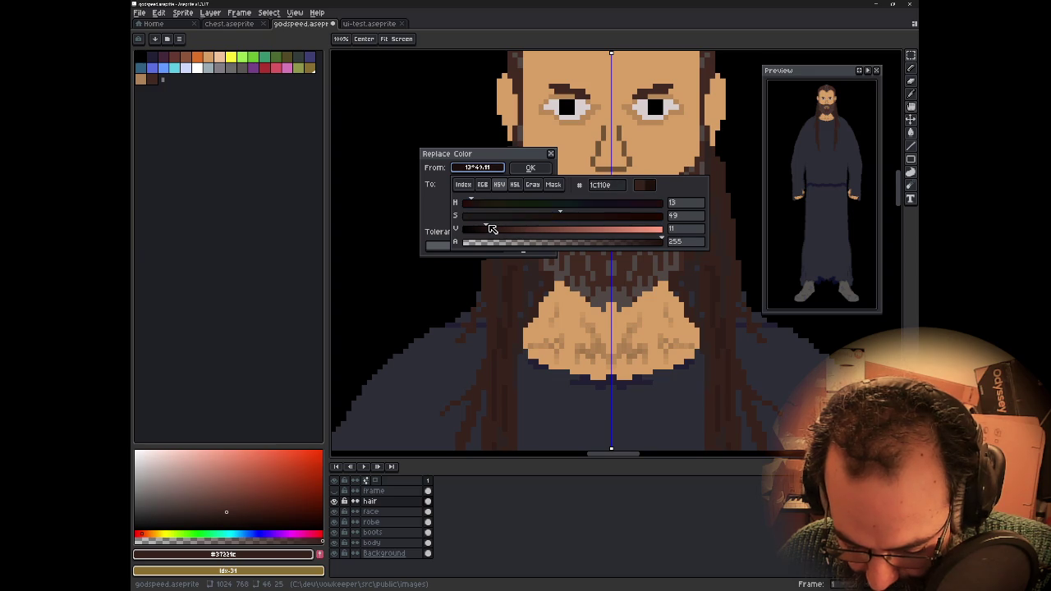
left_click(502, 152)
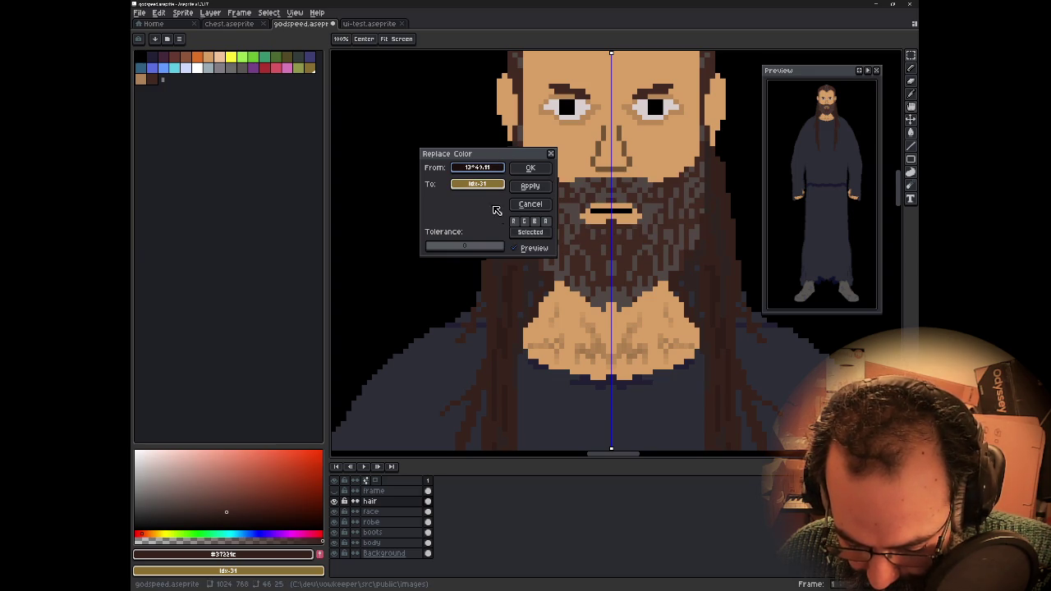
left_click(527, 203)
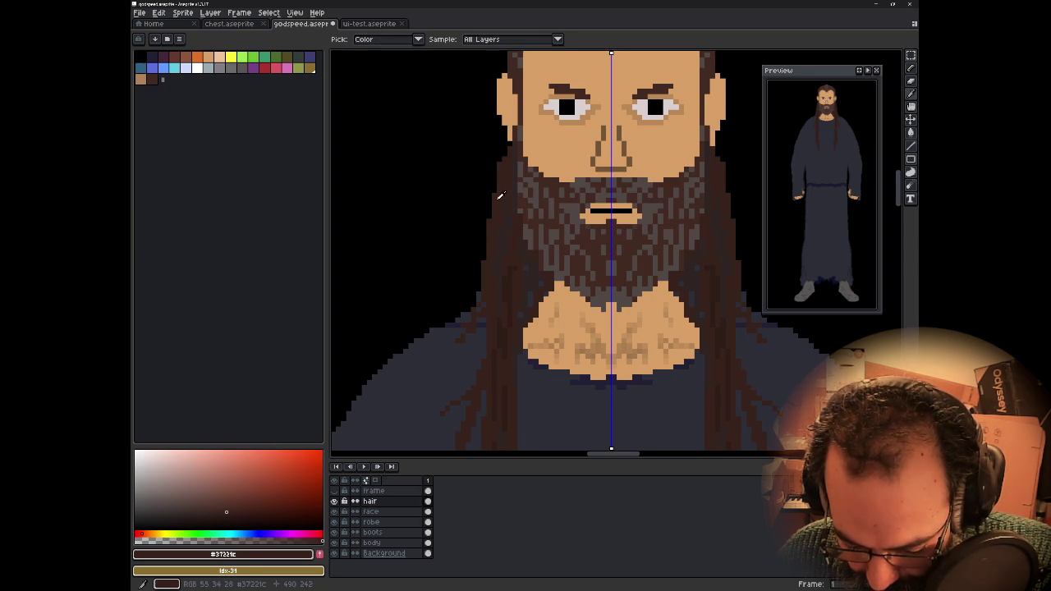
- Reopen Replace Color and try hex 8a6f30 as the replacement colour
key("shift+r")
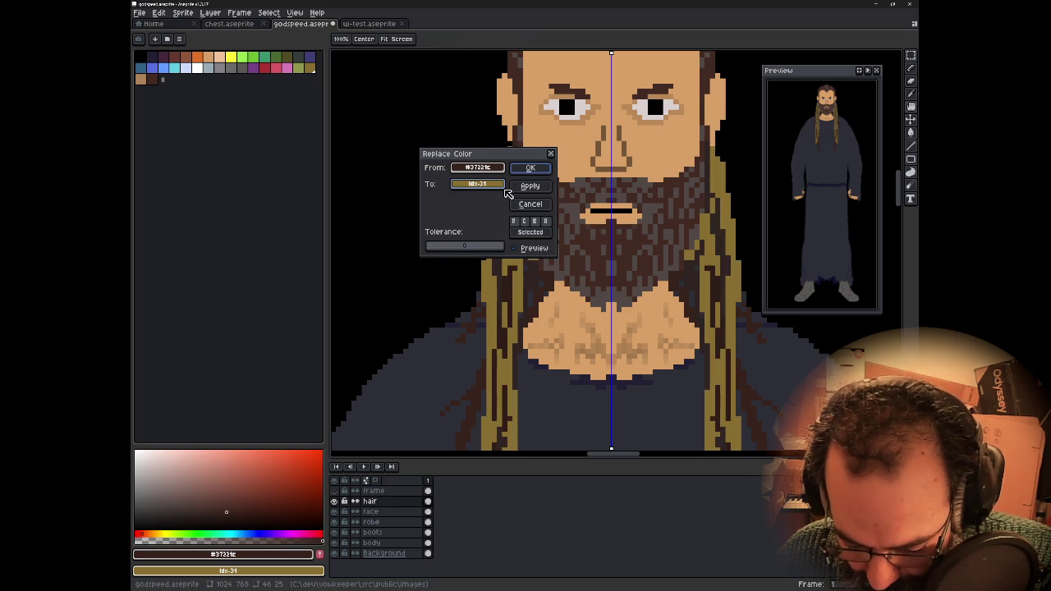
left_click(482, 185)
left_click(499, 201)
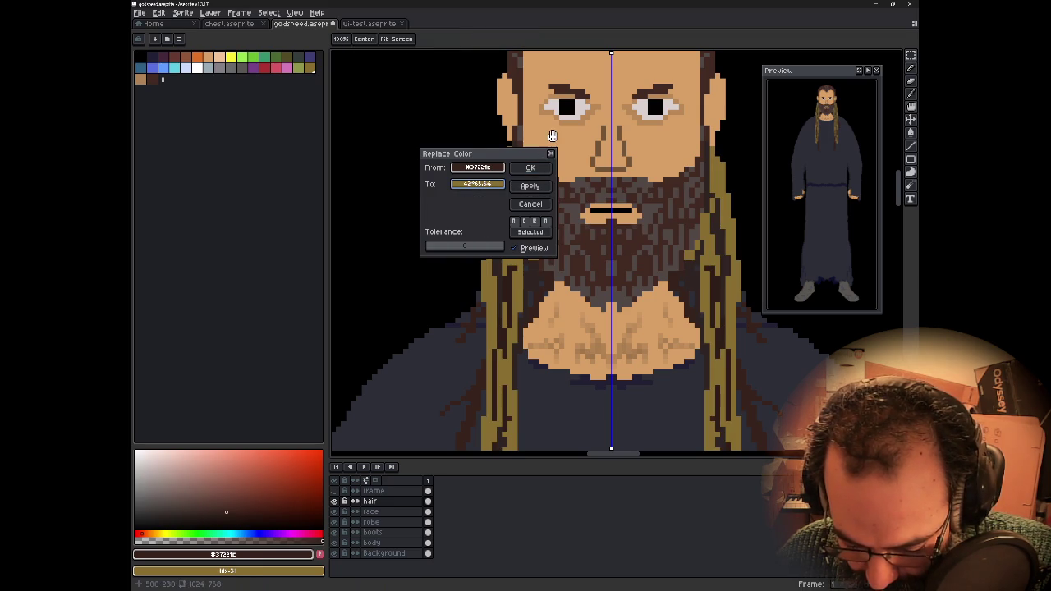
left_click(493, 182)
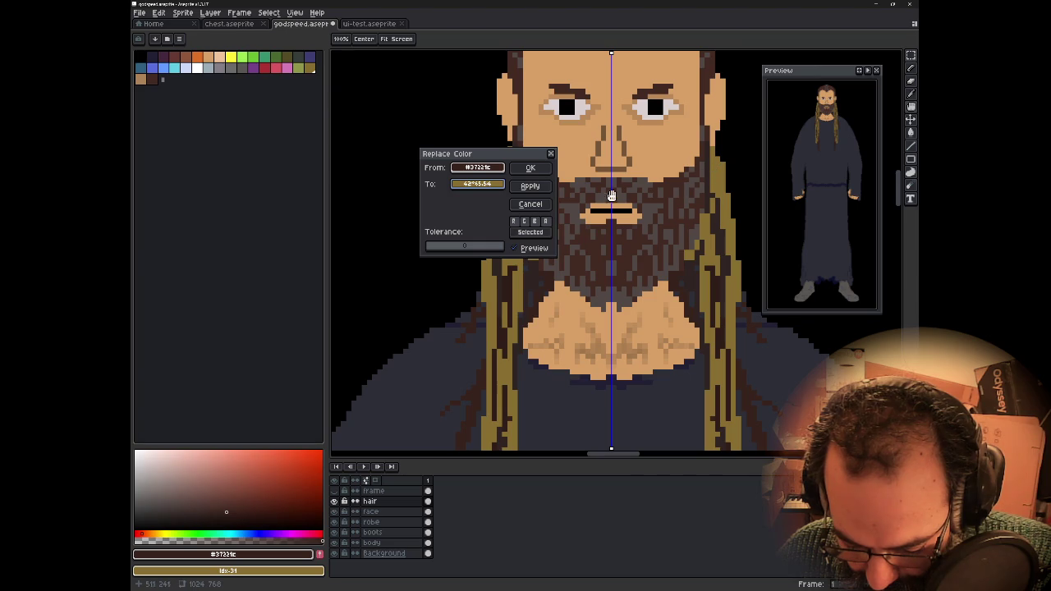
left_click_drag(477, 168, 478, 184)
left_click(477, 184)
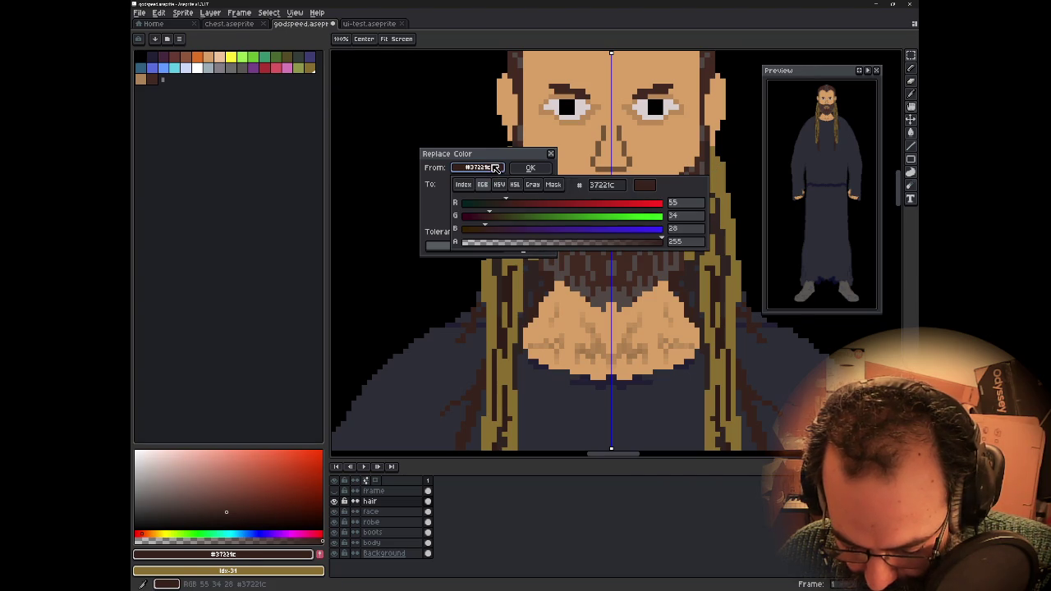
left_click(597, 185)
type("8a6f30")
key("Return")
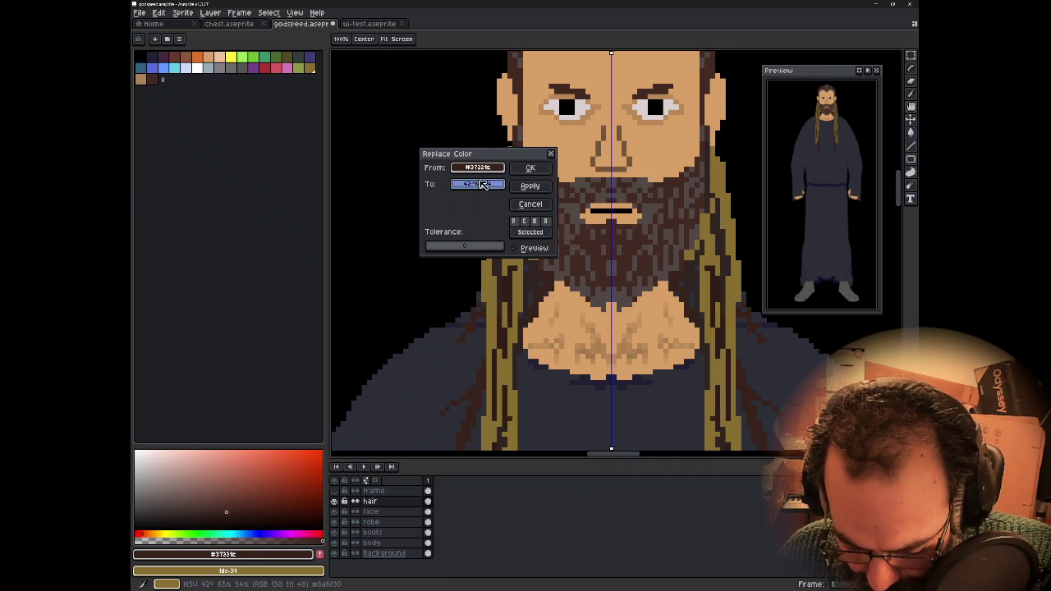
- Replace the hair brown #37221c with the deeper #1c110e across the hair layer
left_click(477, 184)
left_click(623, 201)
type("37221c")
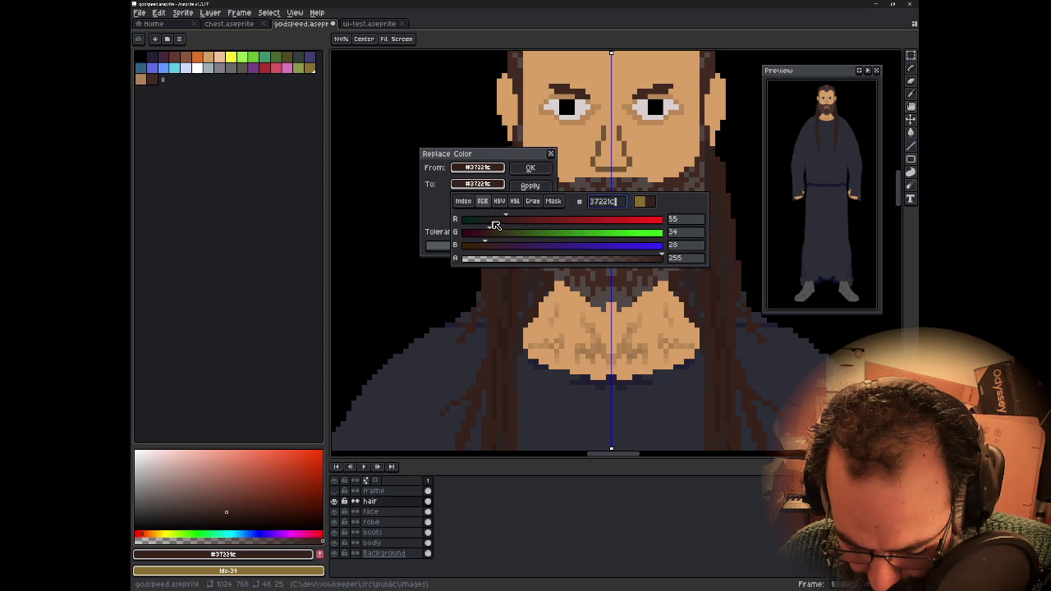
left_click(500, 203)
left_click_drag(508, 241, 486, 244)
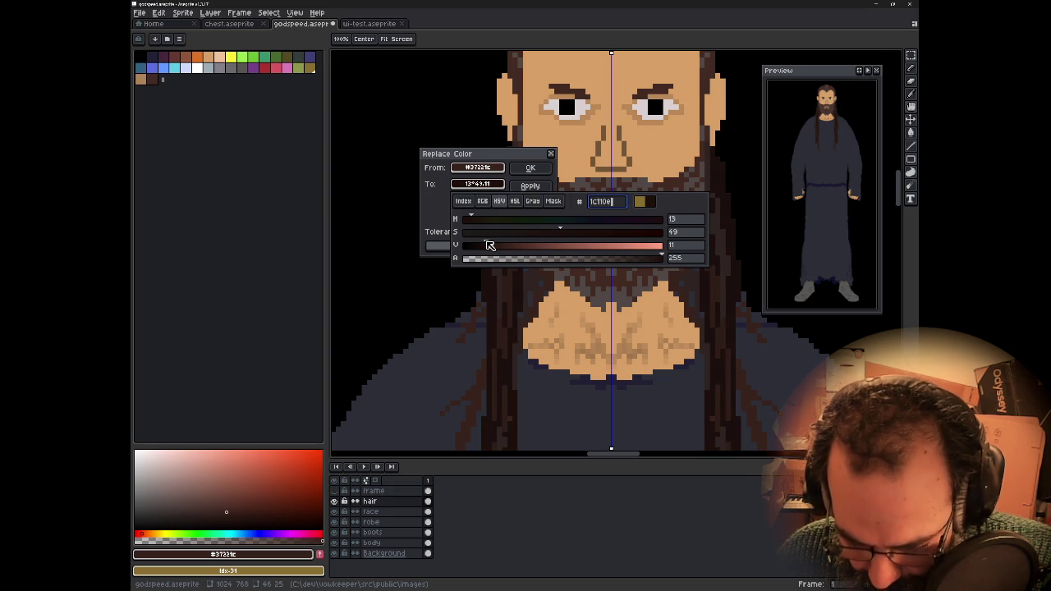
left_click(531, 167)
left_click_drag(556, 201, 548, 328)
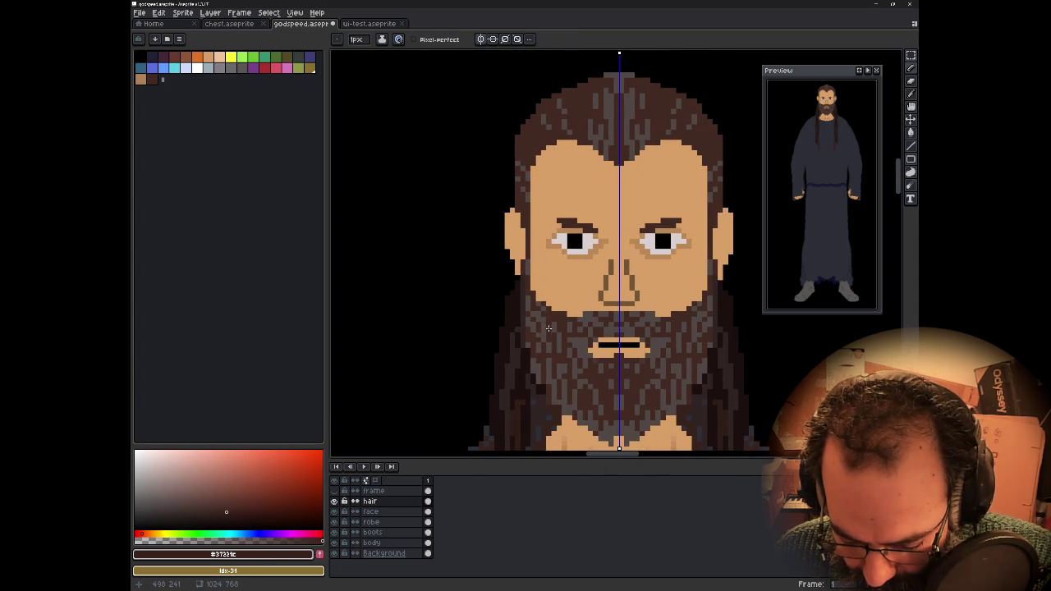
left_click(519, 308, "alt")
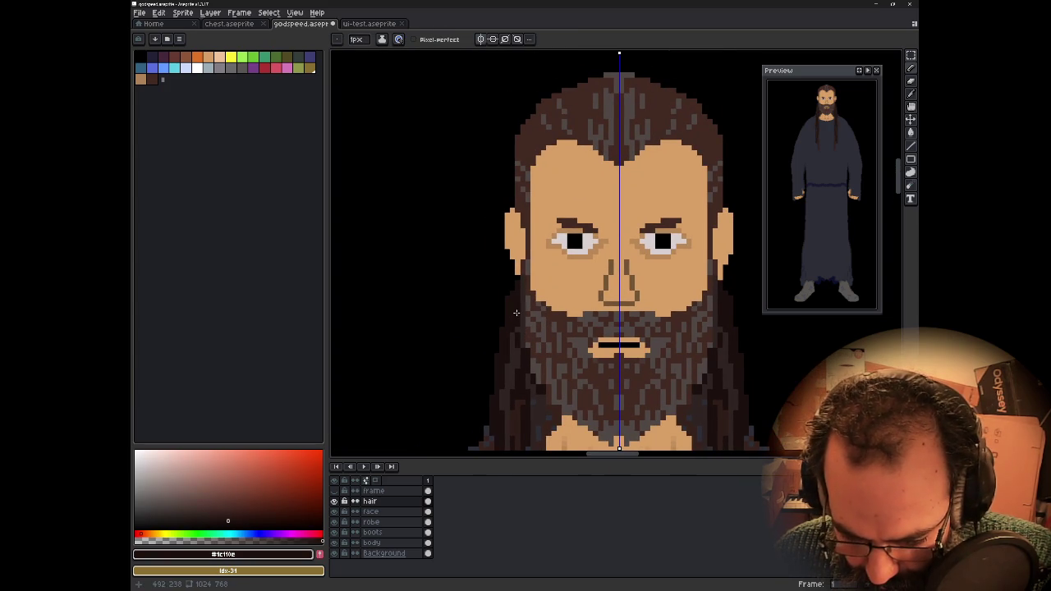
- On the face layer, sample the mid-brown #432a23 from the top of the head
left_click(371, 512)
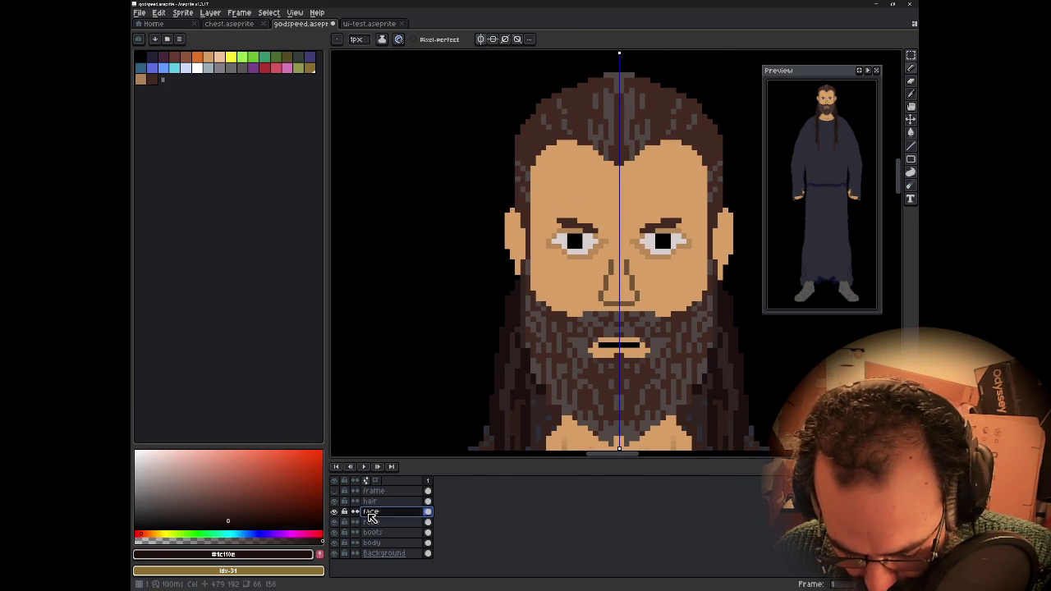
key("alt")
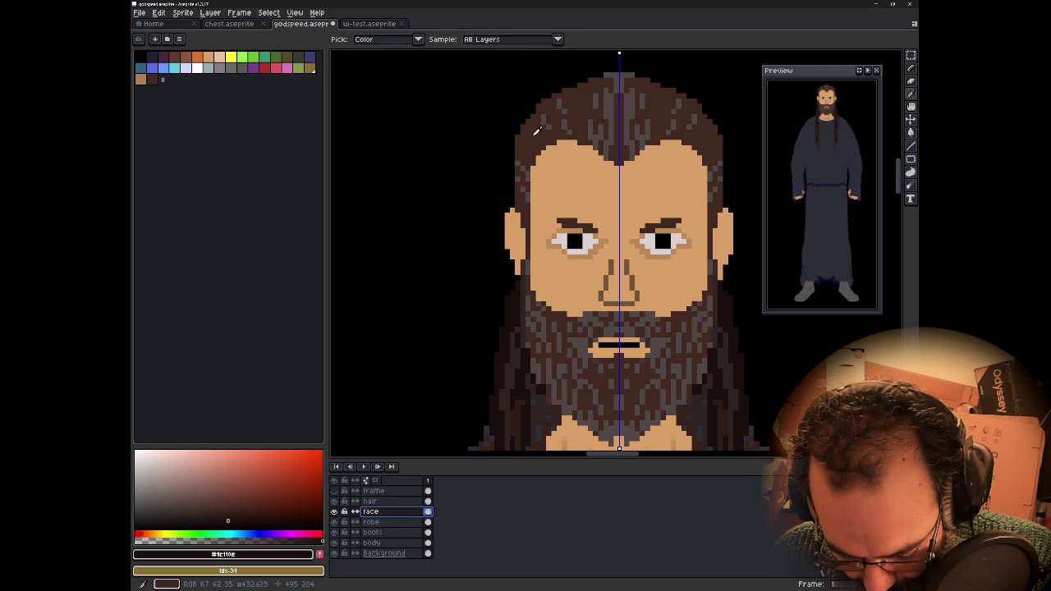
left_click(503, 322)
left_click(527, 145, "alt")
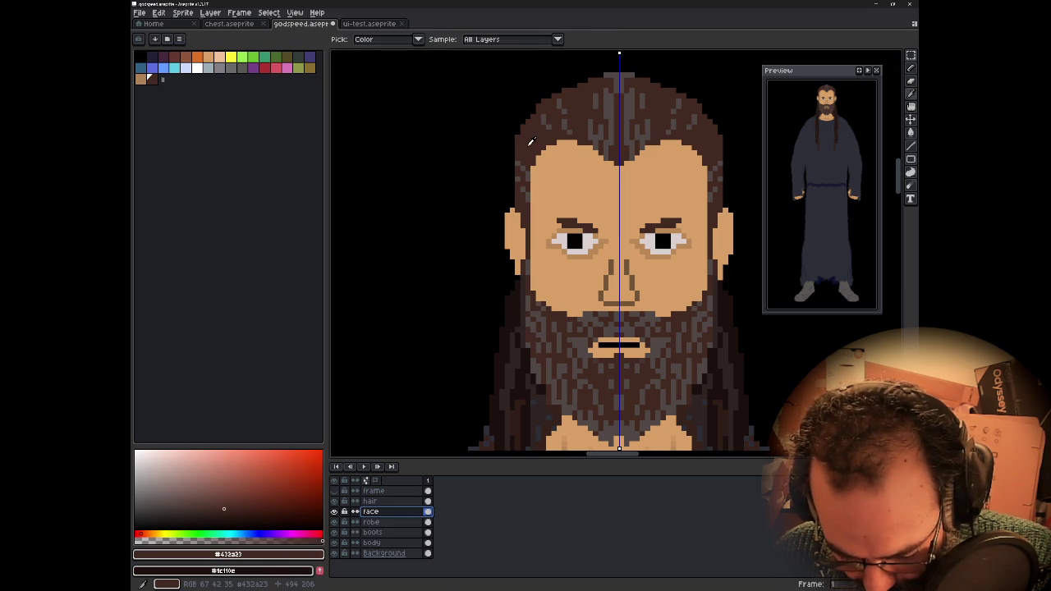
key("shift+r")
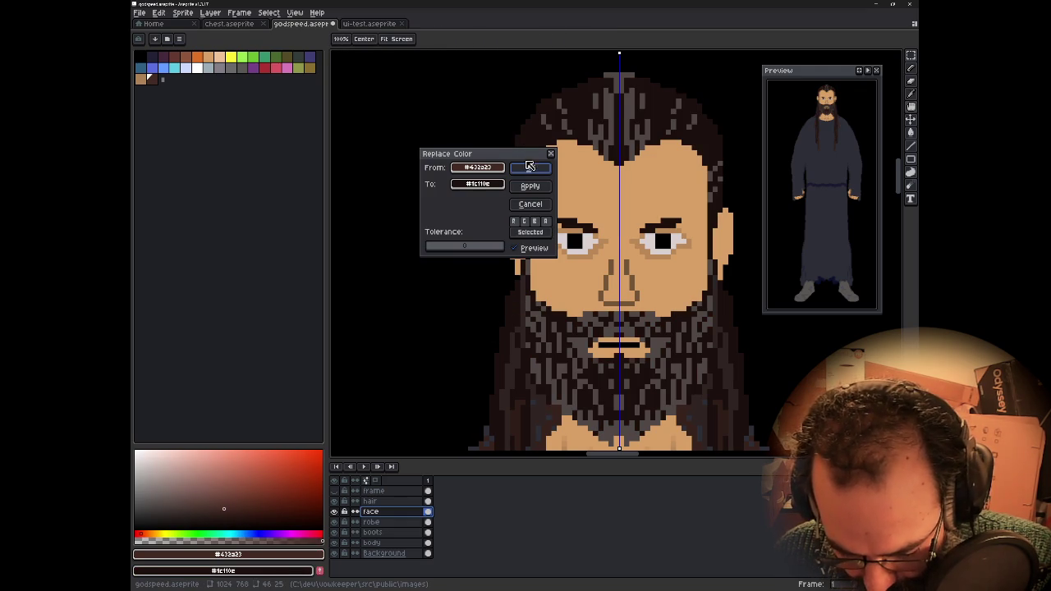
left_click(514, 203)
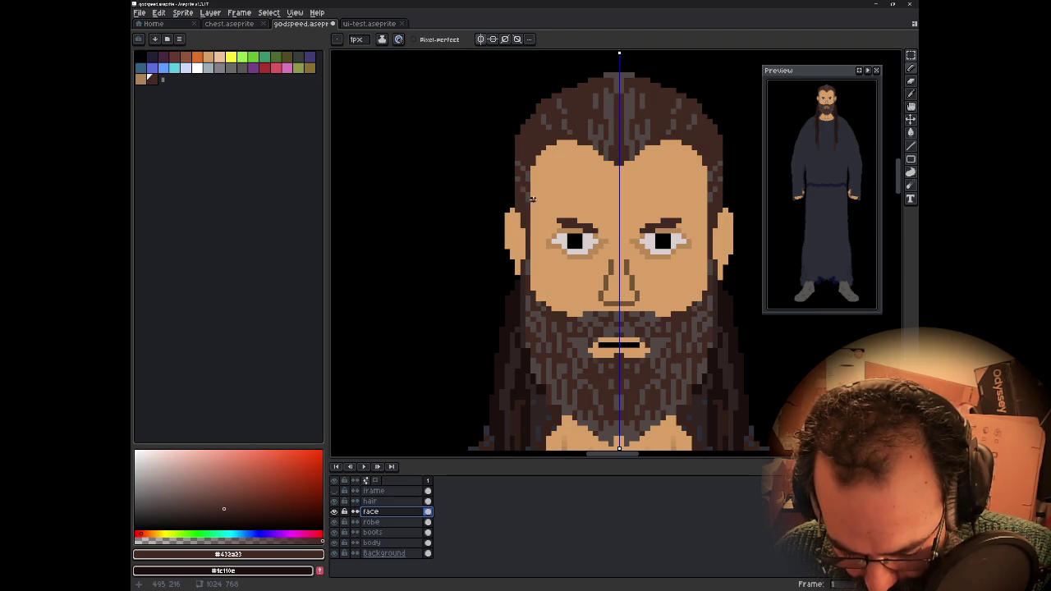
- Replace #432a23 with #1c110e only within a selection over the head, then deselect
key("m")
mouse_move(486, 243)
left_mouse_down()
mouse_move(636, 84)
mouse_move(632, 66)
left_mouse_up()
key("shift+r")
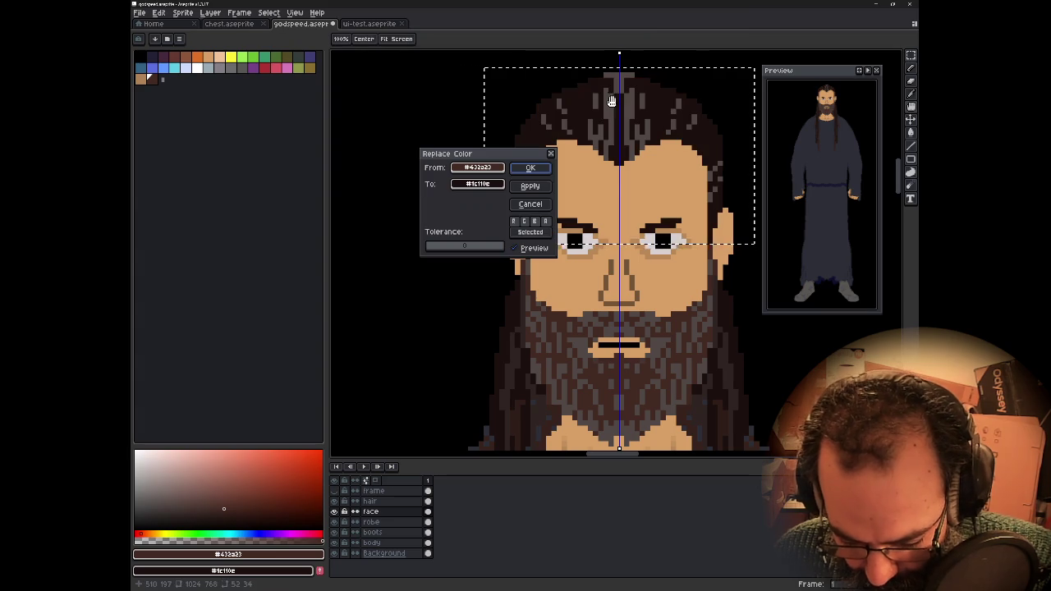
left_click(530, 168)
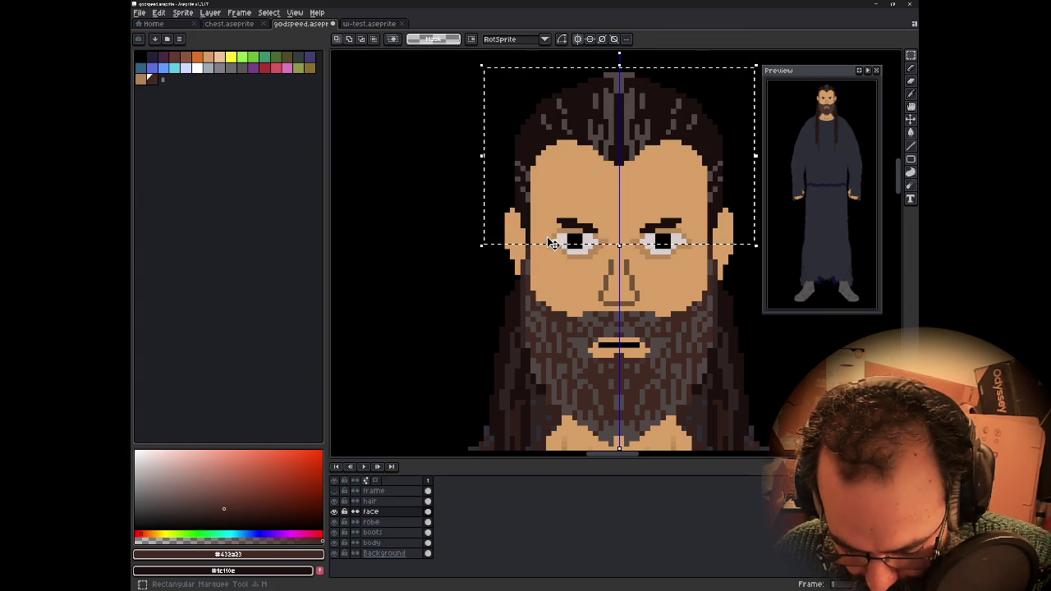
key("ctrl+d")
scroll(554, 267, "down", 1)
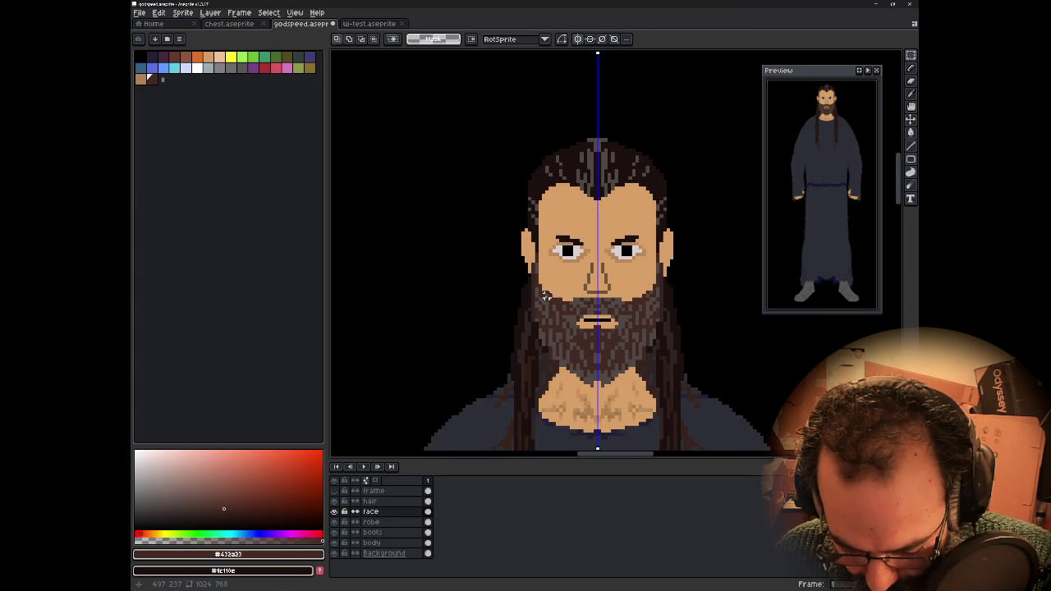
scroll(546, 295, "down", 1)
scroll(493, 337, "down", 1)
scroll(427, 384, "down", 1)
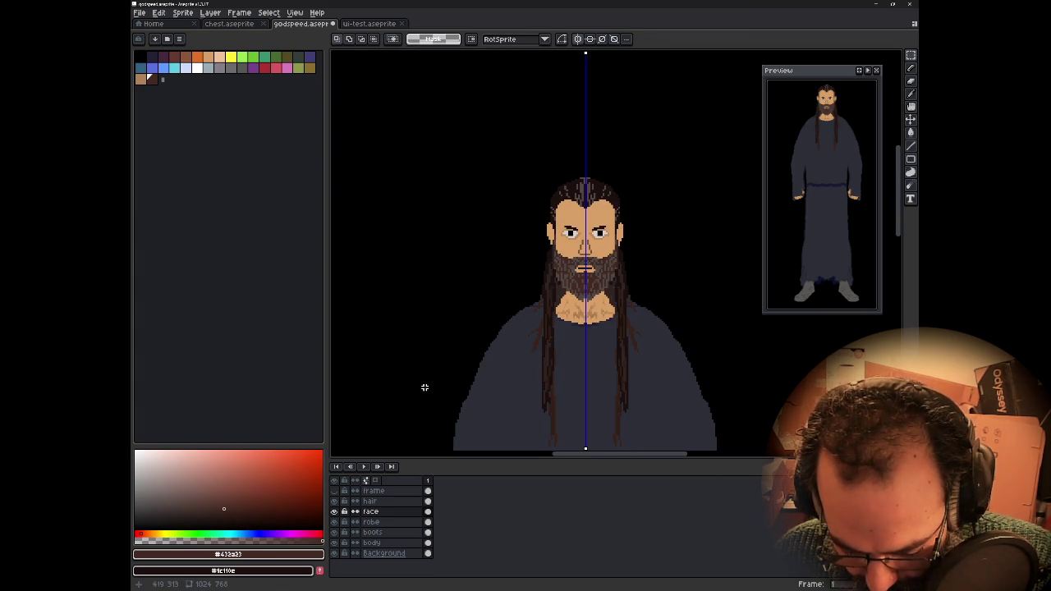
- Toggle the black Background layer's visibility off and back on
left_click(335, 554)
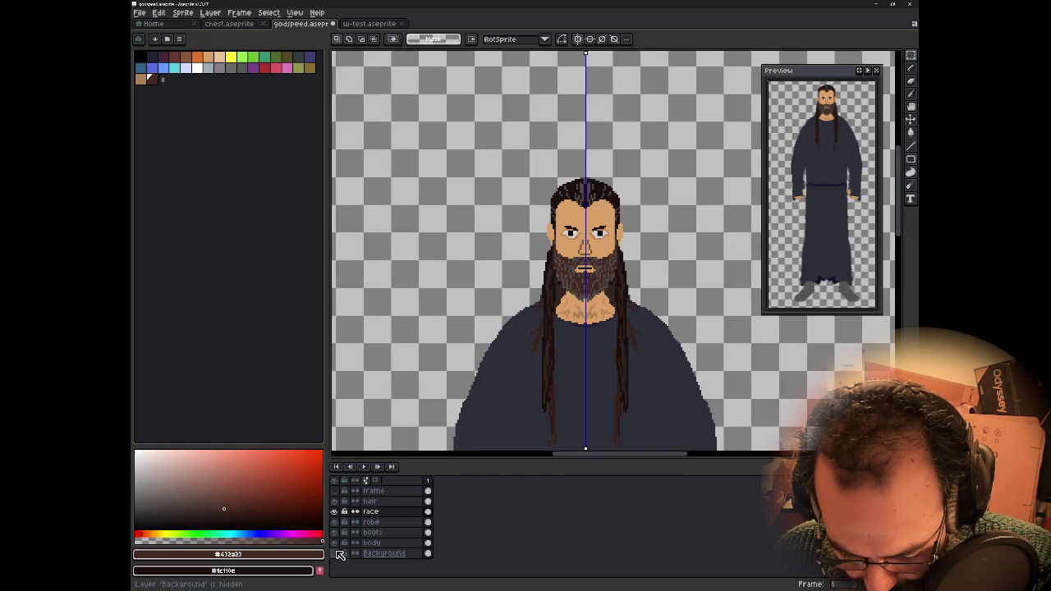
left_click(335, 554)
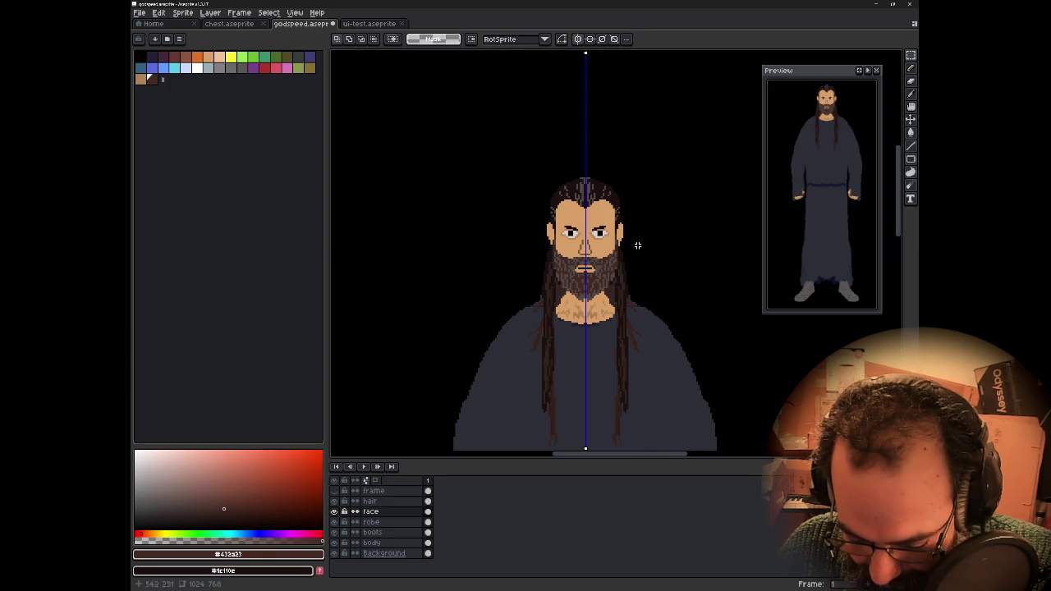
- Pick the skin tone #d9a066 and paint over the shaded row under the left eyebrow
scroll(571, 234, "up", 2)
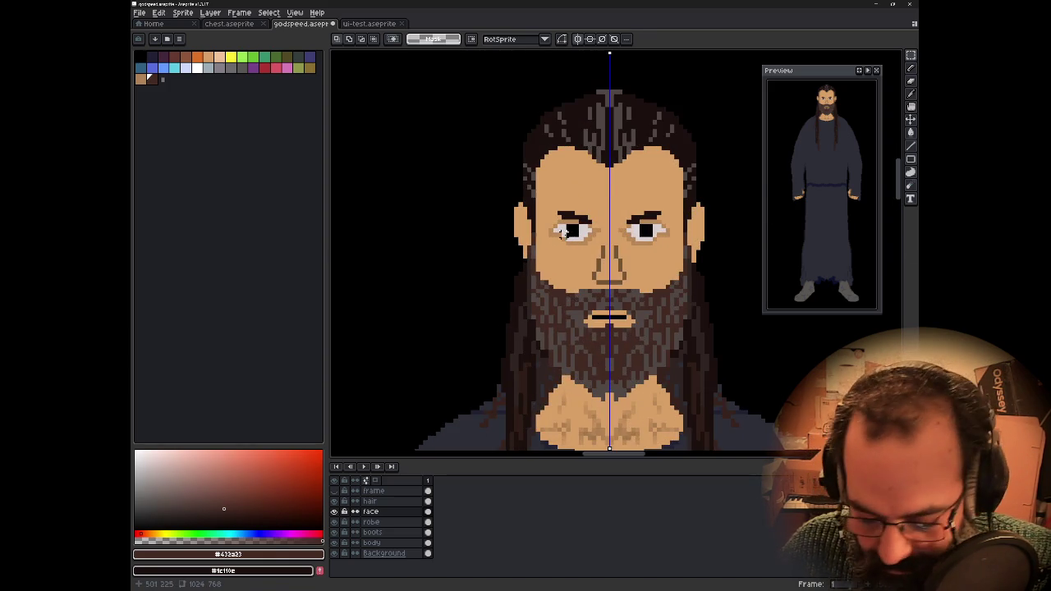
scroll(563, 233, "up", 3)
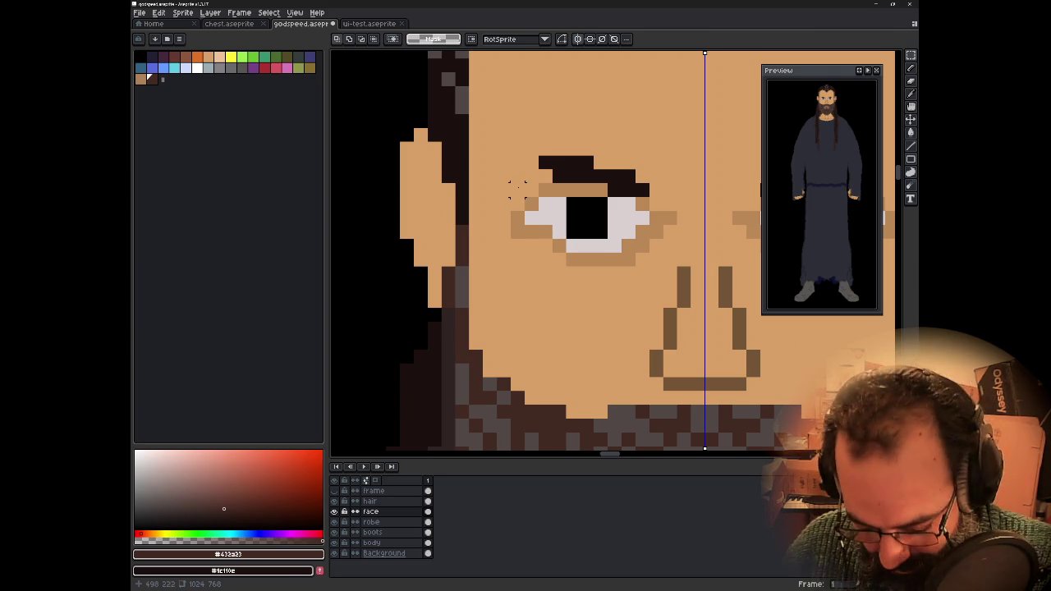
key("i")
left_click(520, 179)
key("b")
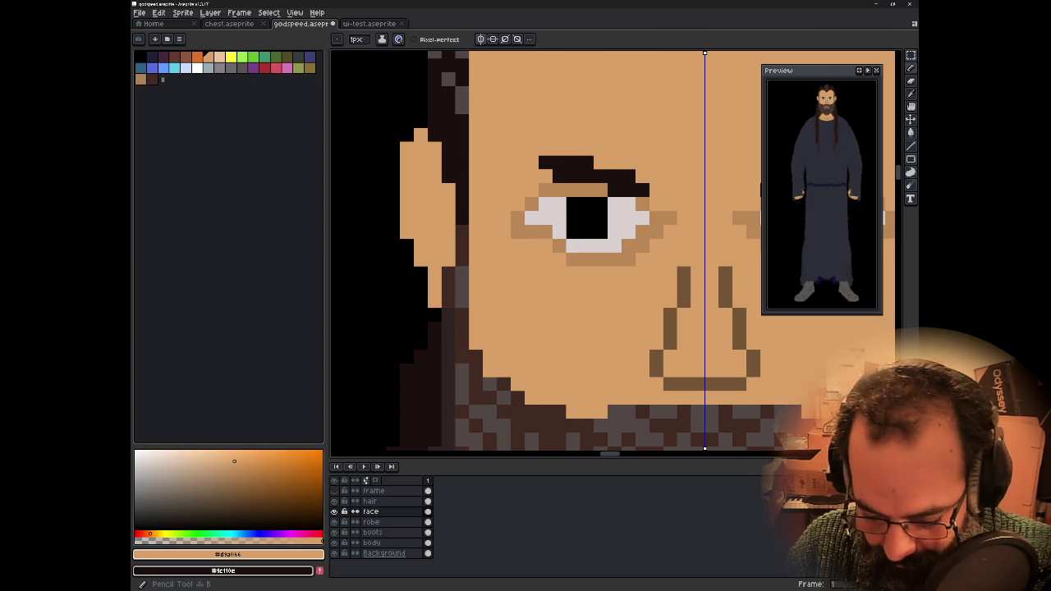
left_click(542, 188)
left_click_drag(555, 190, 597, 189)
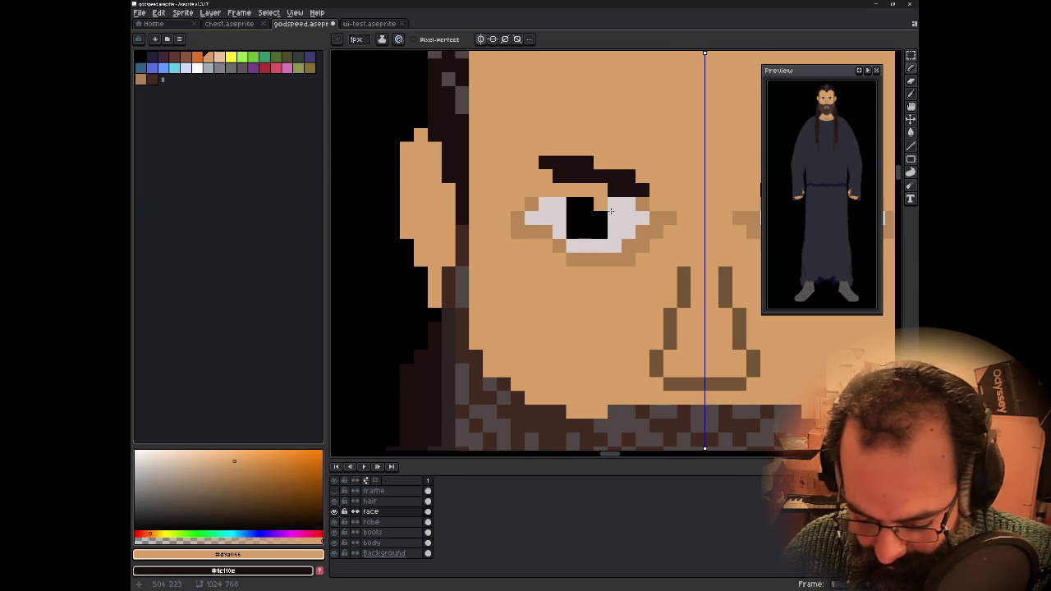
scroll(606, 265, "down", 1)
scroll(607, 266, "down", 1)
scroll(639, 310, "up", 2)
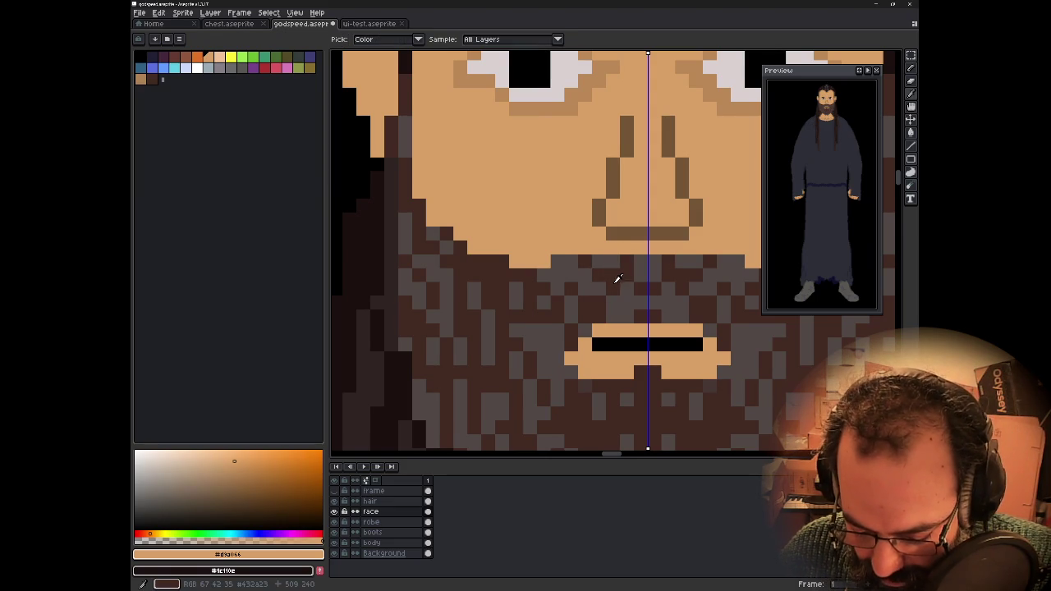
- Shift the sampled beard brown toward olive and paint olive pixels under the nose
left_click(617, 278, "alt")
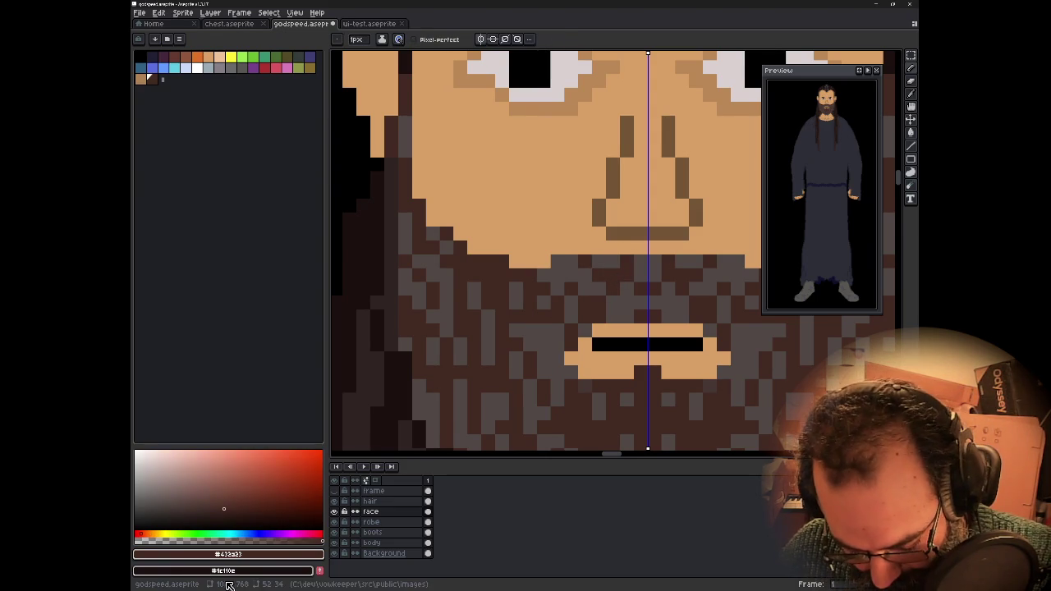
left_click(242, 573)
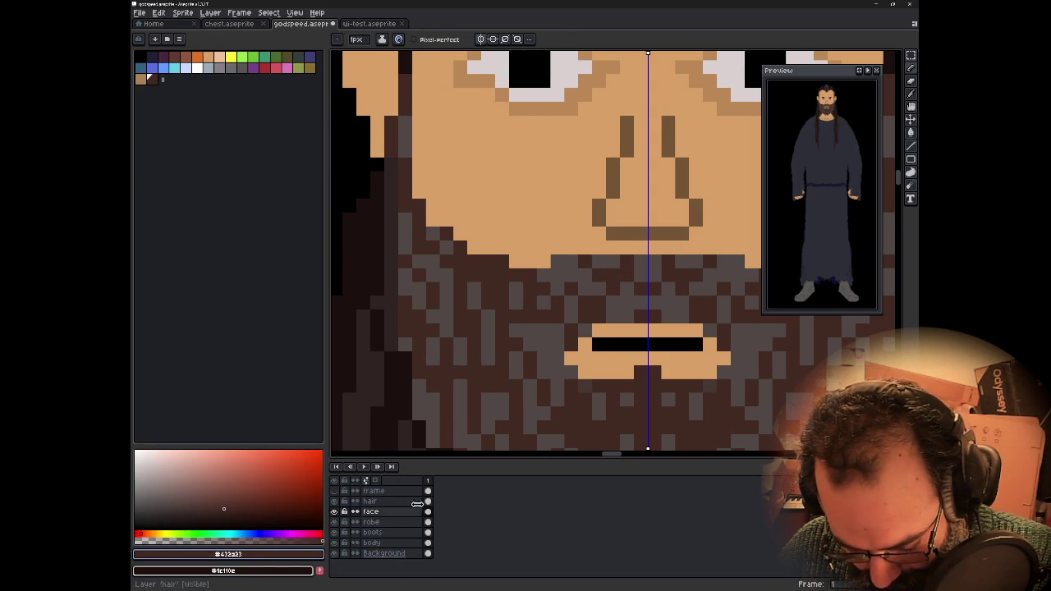
left_click_drag(174, 533, 166, 533)
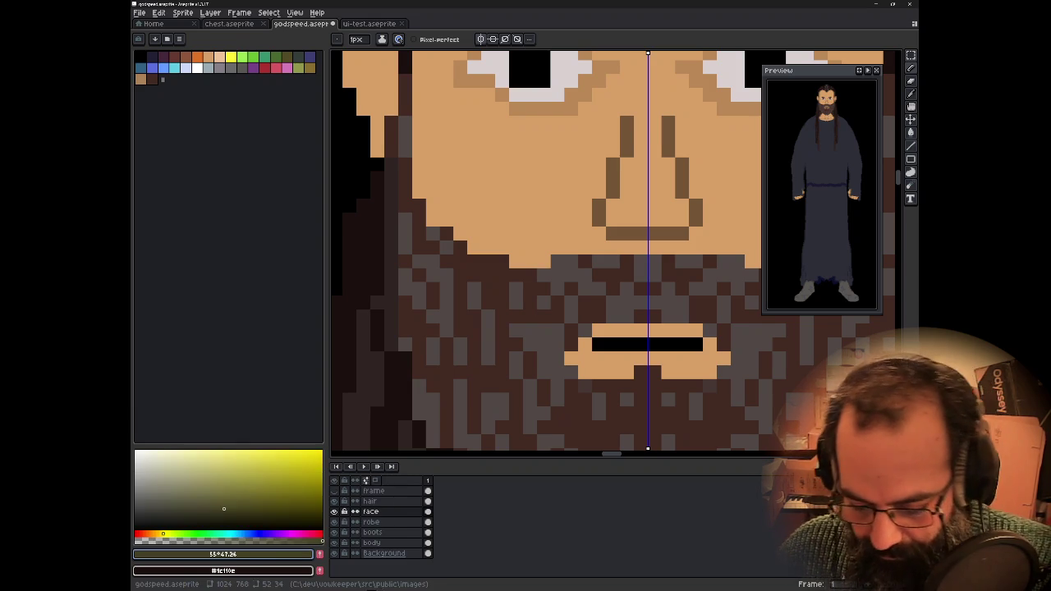
left_click(587, 359)
left_click(626, 262)
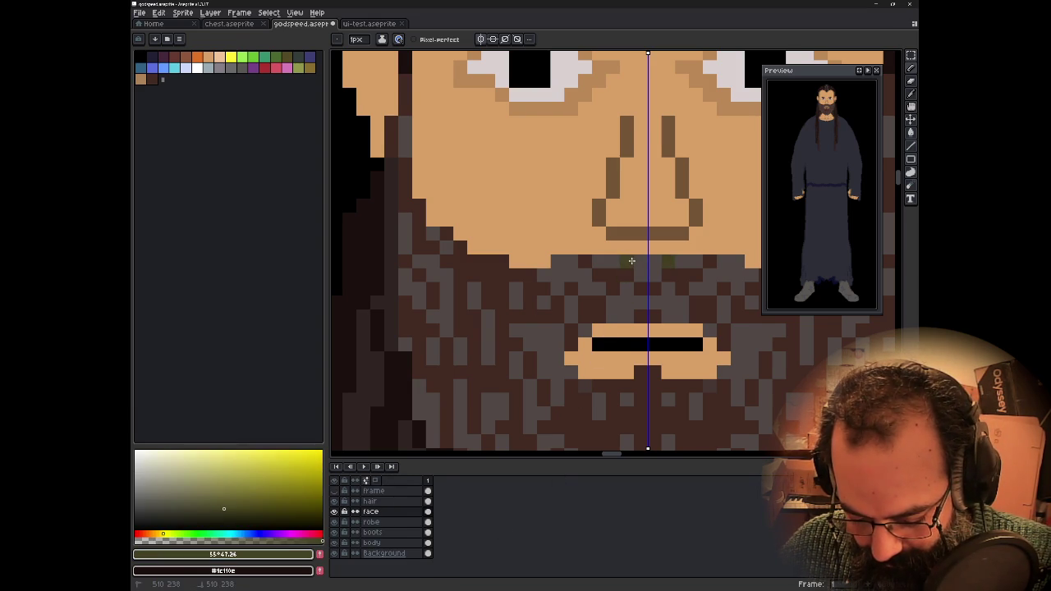
mouse_move(626, 276)
left_mouse_down()
mouse_move(591, 286)
mouse_move(598, 271)
left_mouse_up()
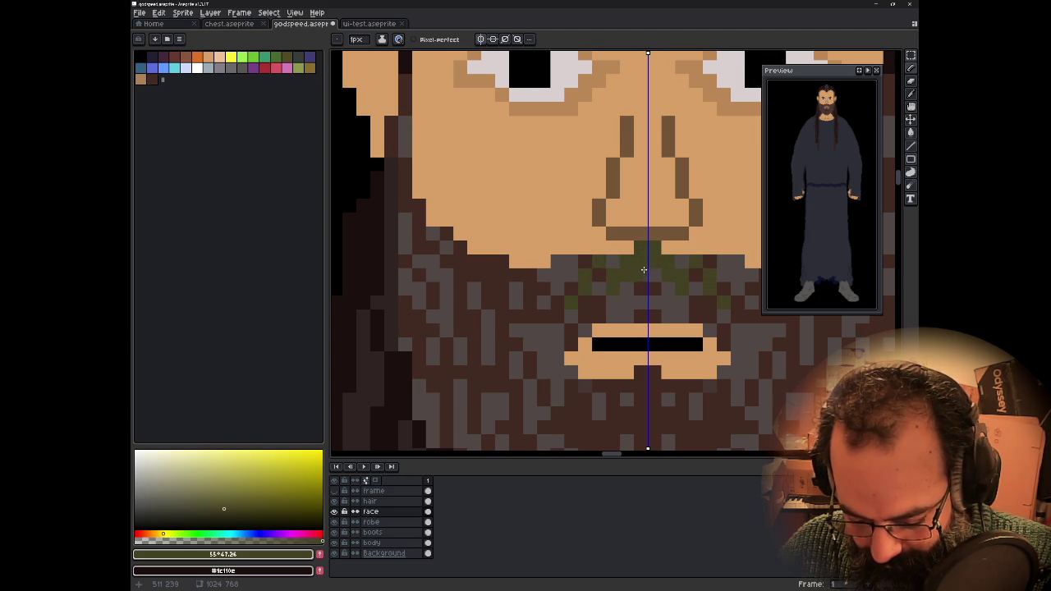
scroll(649, 303, "down", 3)
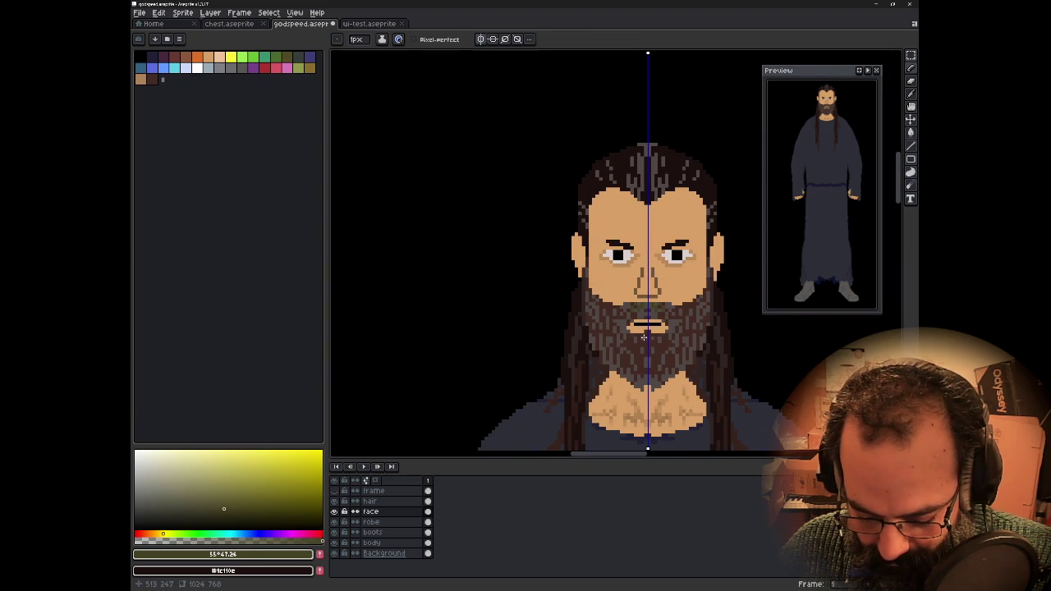
scroll(628, 308, "up", 1)
scroll(629, 307, "up", 2)
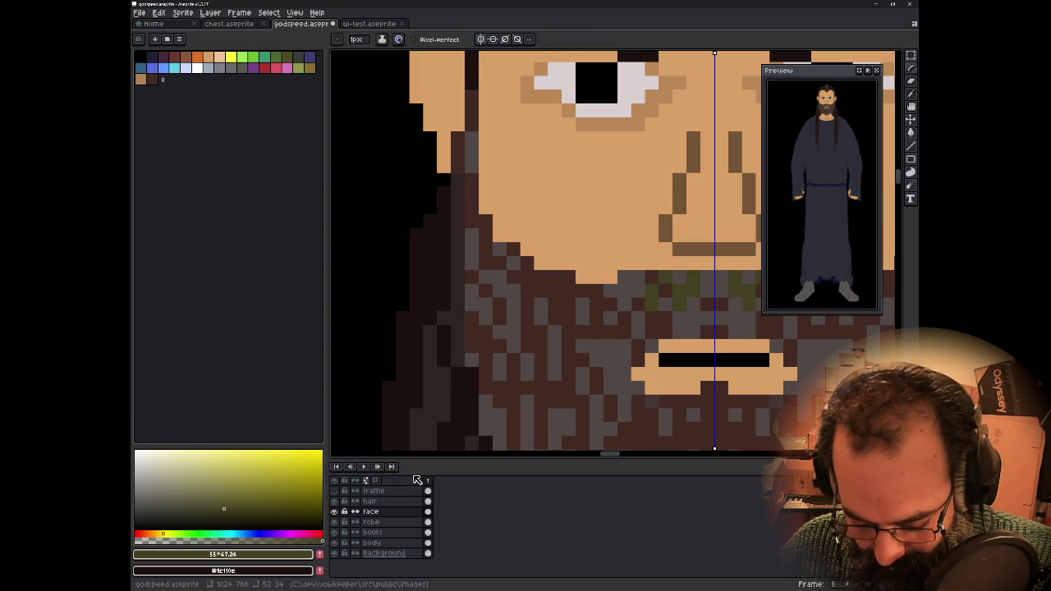
- Adjust the olive's hue and brightness, then tint the beard below the mouth
left_click(168, 533)
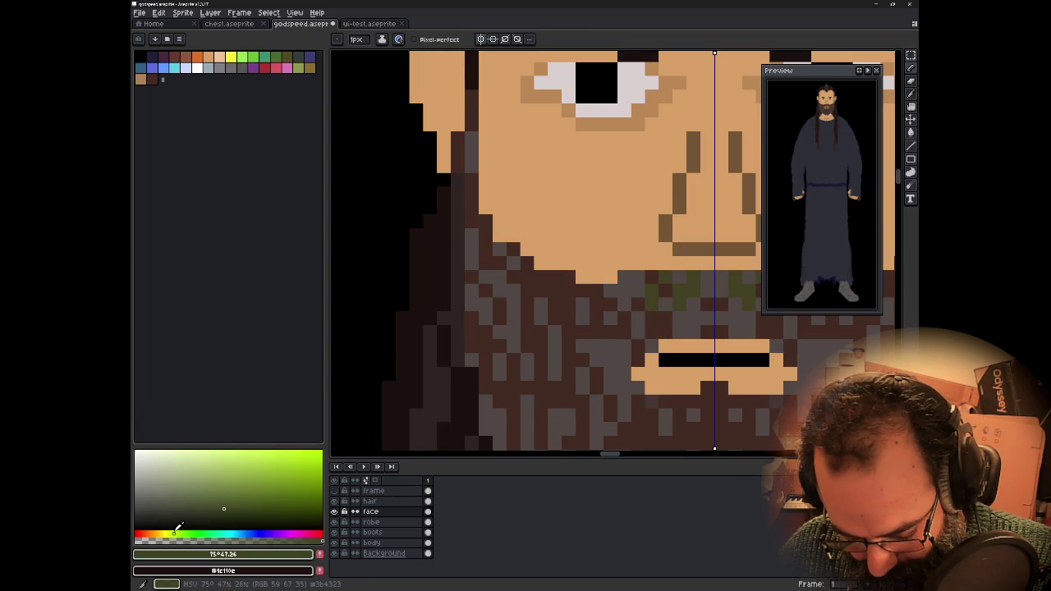
left_click(159, 534)
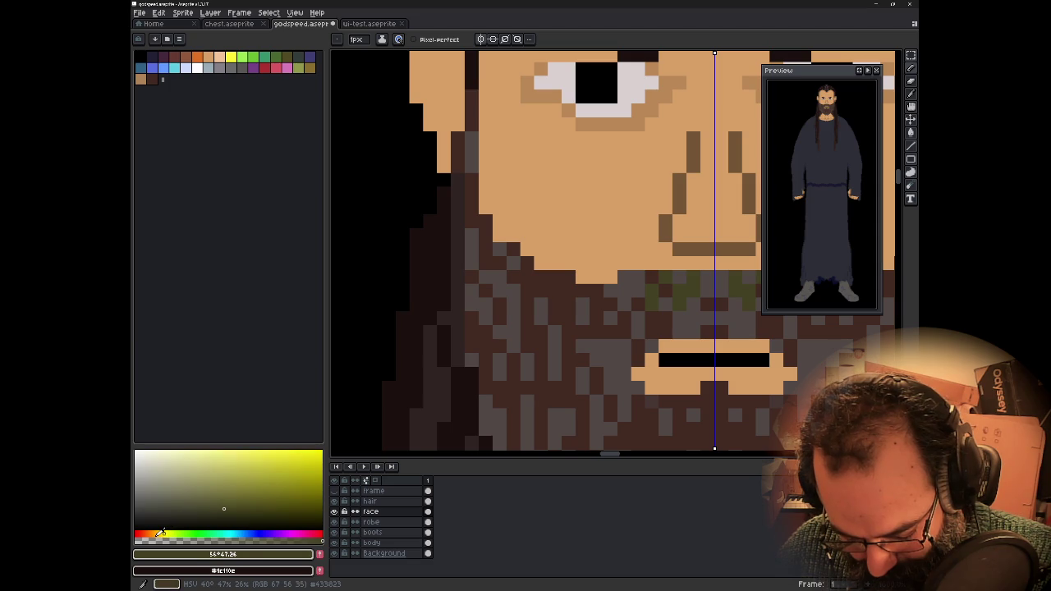
left_click(224, 501)
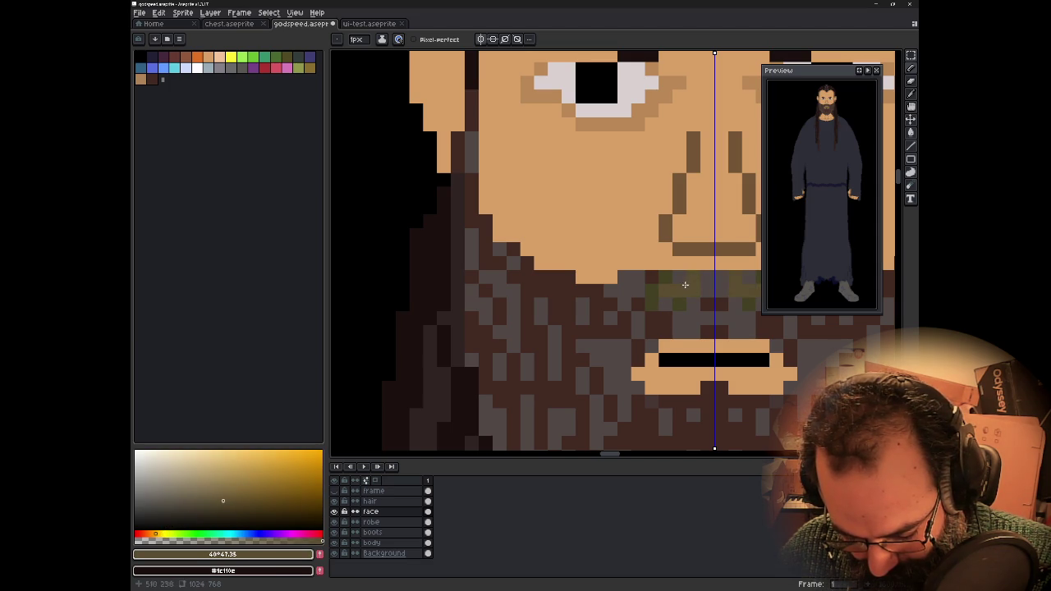
left_click_drag(678, 285, 665, 314)
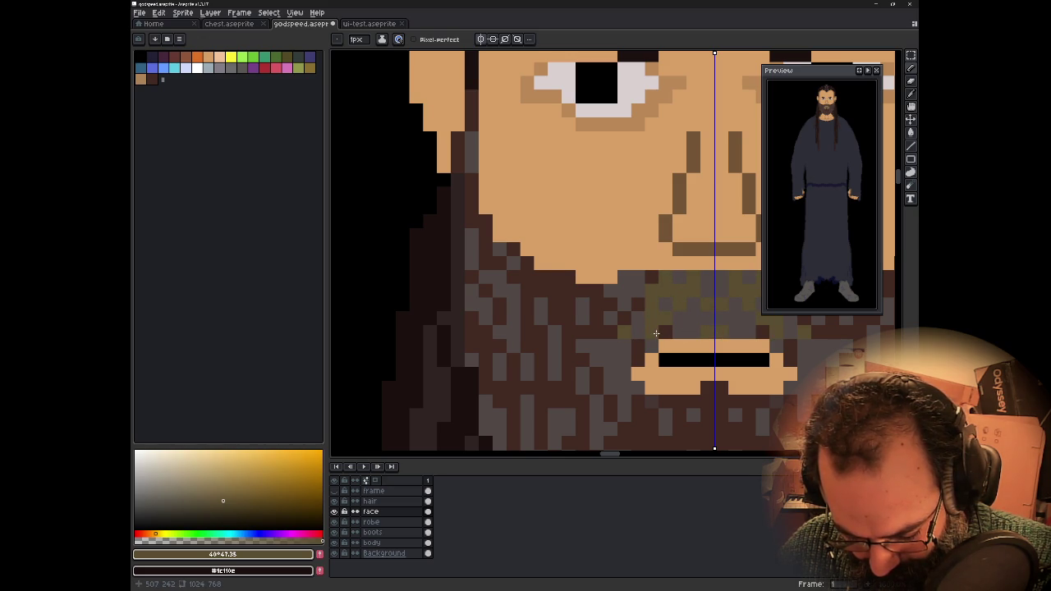
scroll(656, 333, "down", 3)
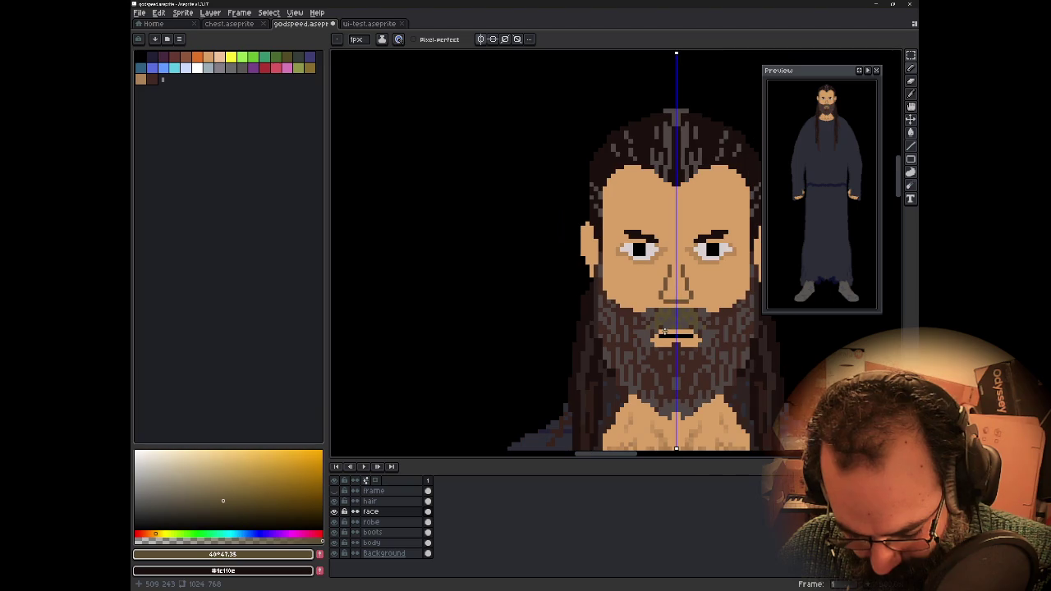
- Undo the olive strokes in the beard
left_click_drag(668, 336, 607, 324)
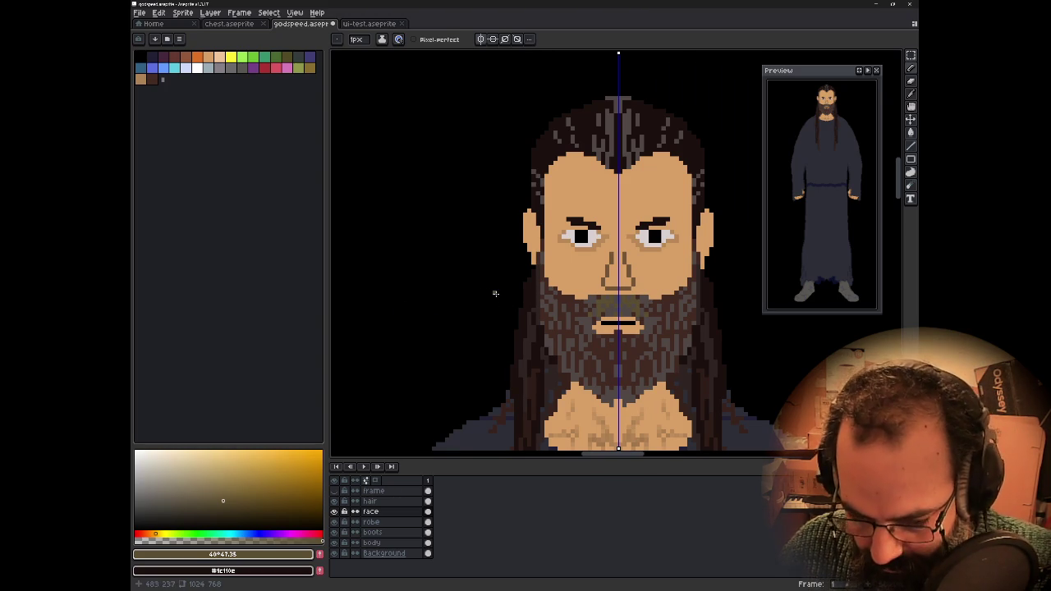
key("ctrl+z")
key("ctrl+z")
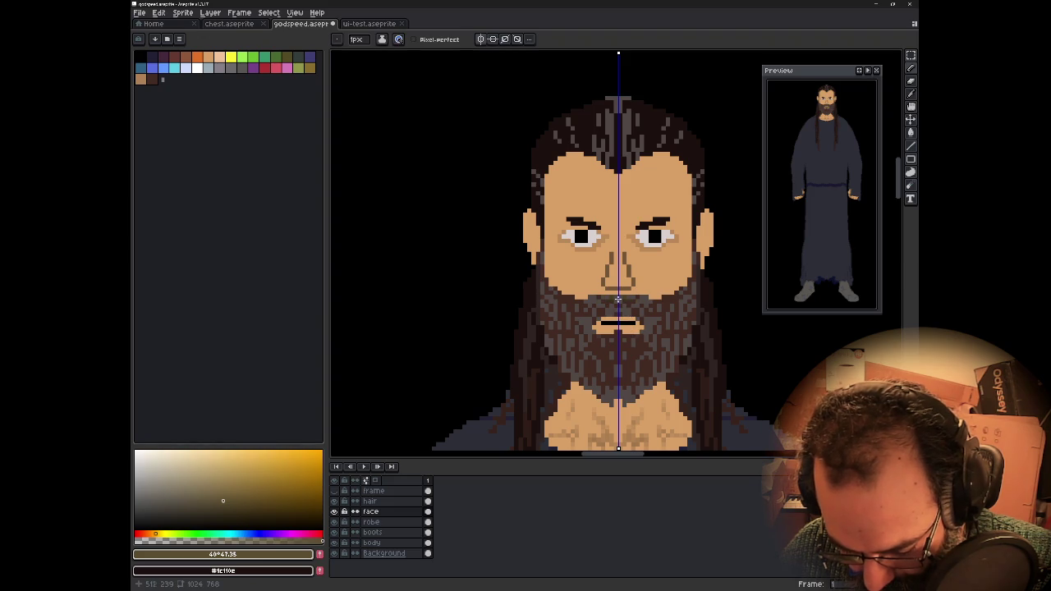
scroll(607, 316, "up", 2)
scroll(575, 306, "up", 4)
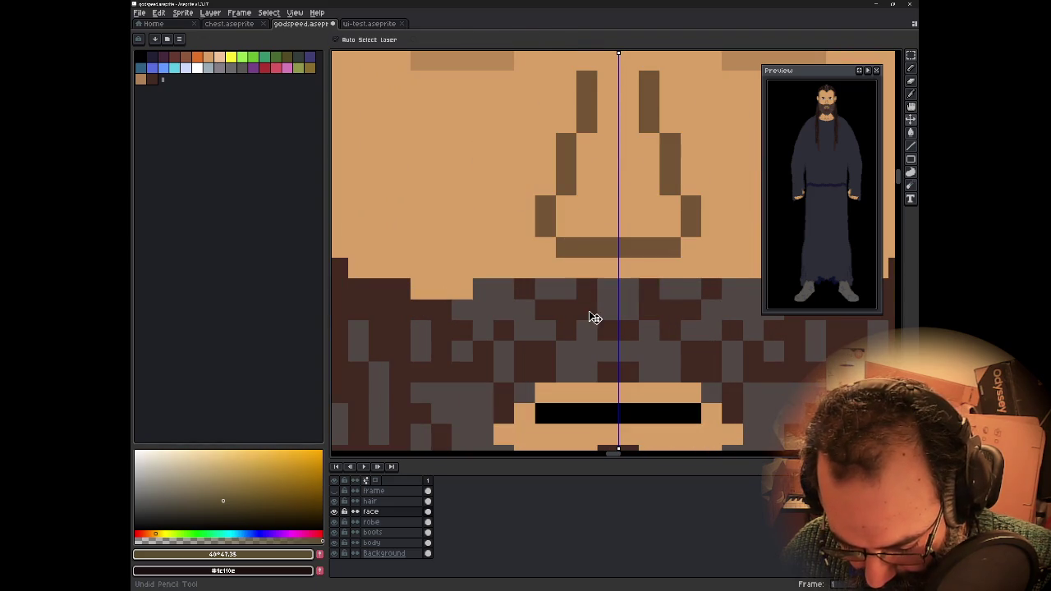
- Turn the sampled beard brown into dark olive #432200 by lowering its blue
left_click(591, 308, "alt")
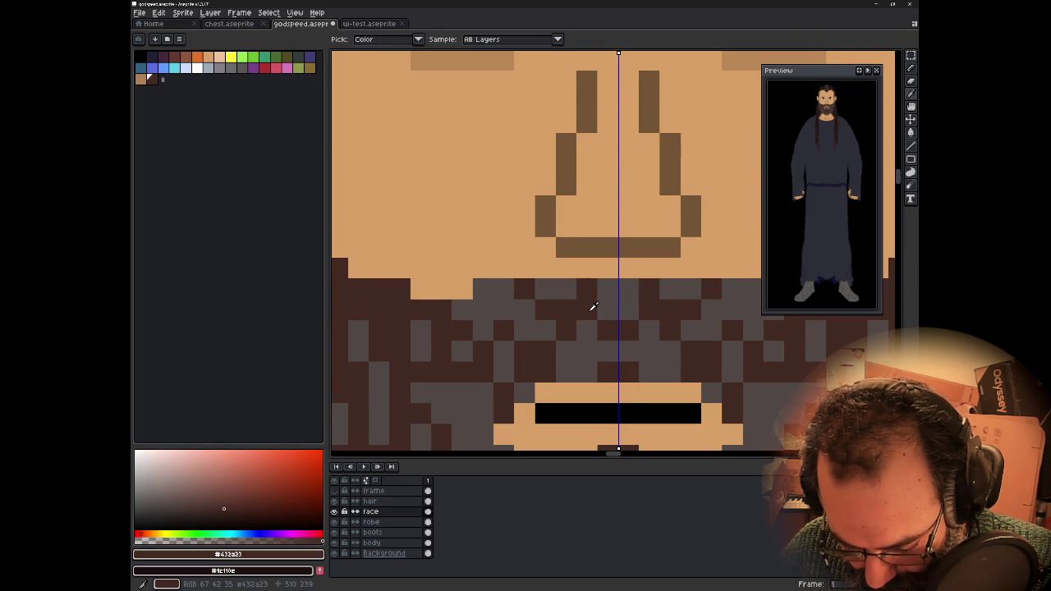
left_click(243, 557)
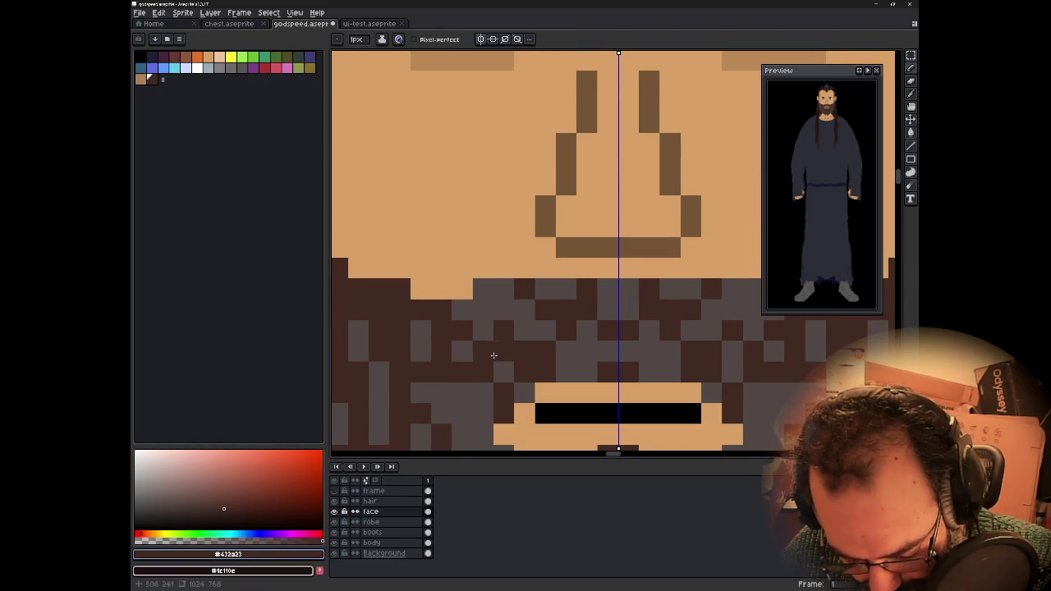
left_click(299, 562)
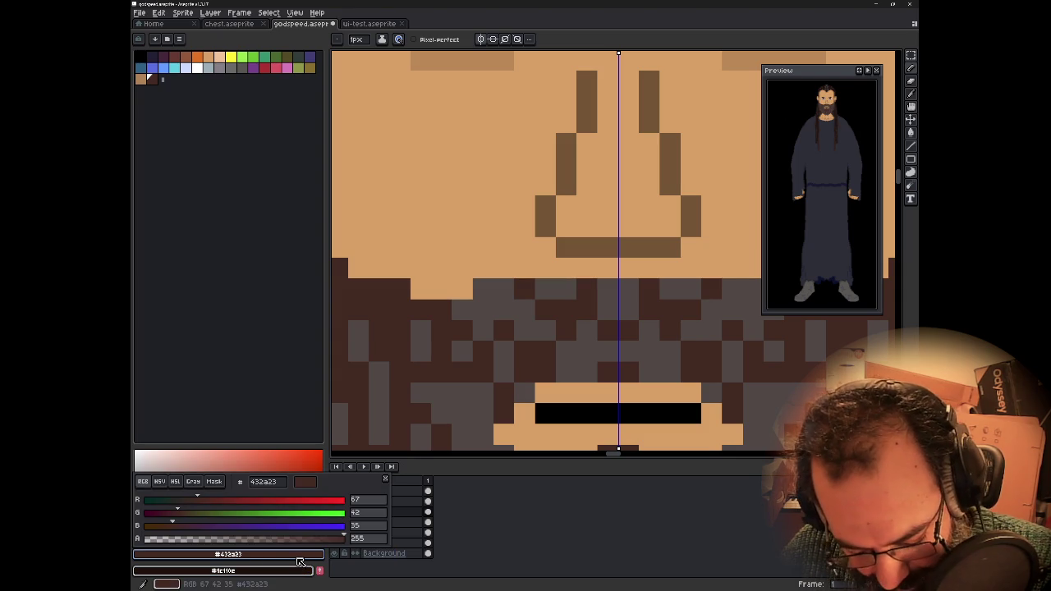
left_click_drag(182, 528, 135, 529)
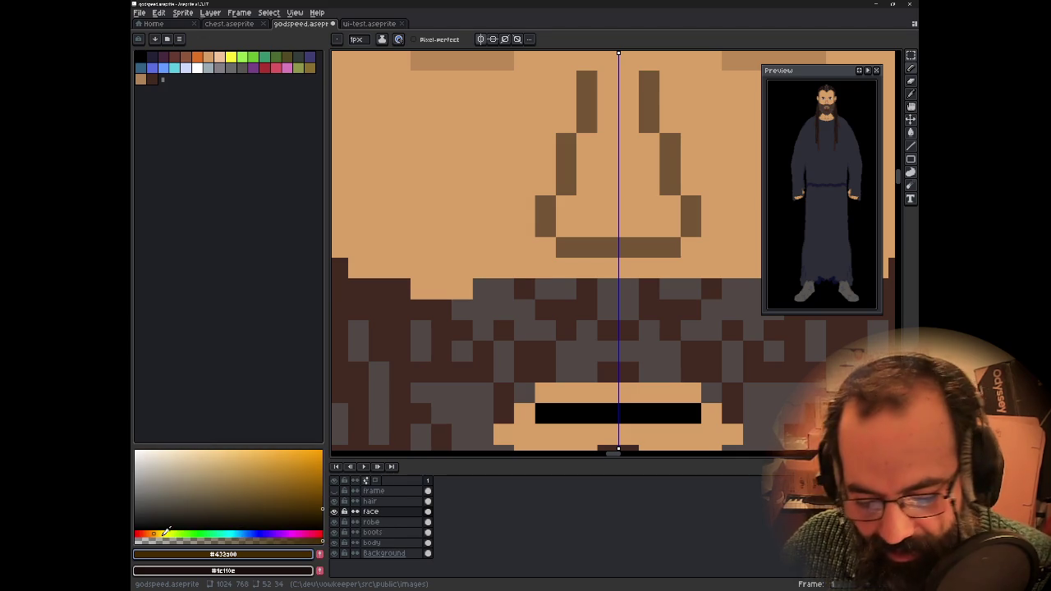
- Paint mirrored dark pixels into the beard under the nose and around the mouth
left_click(593, 292)
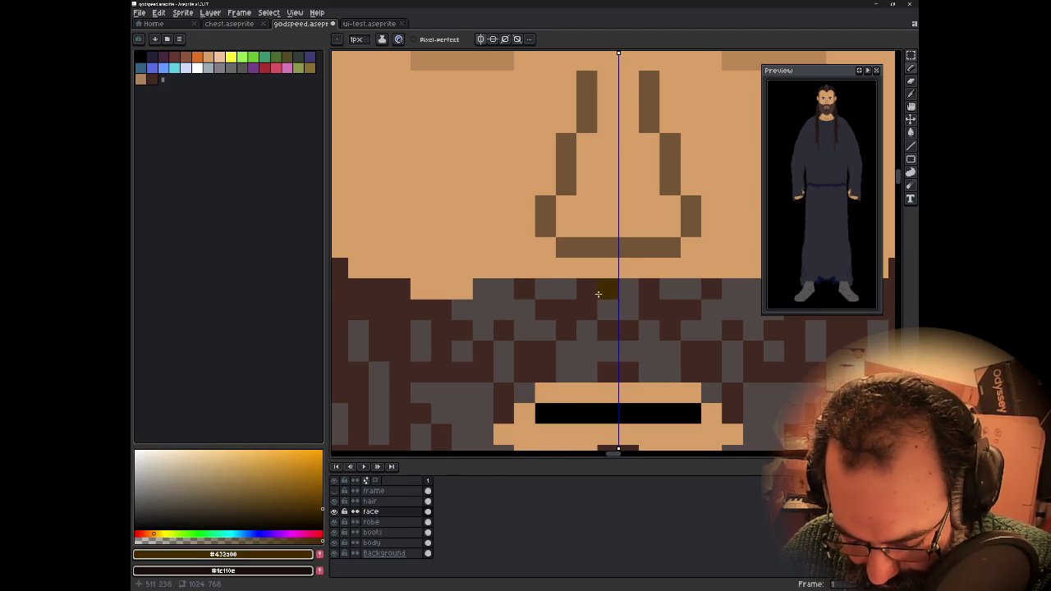
left_click(550, 319)
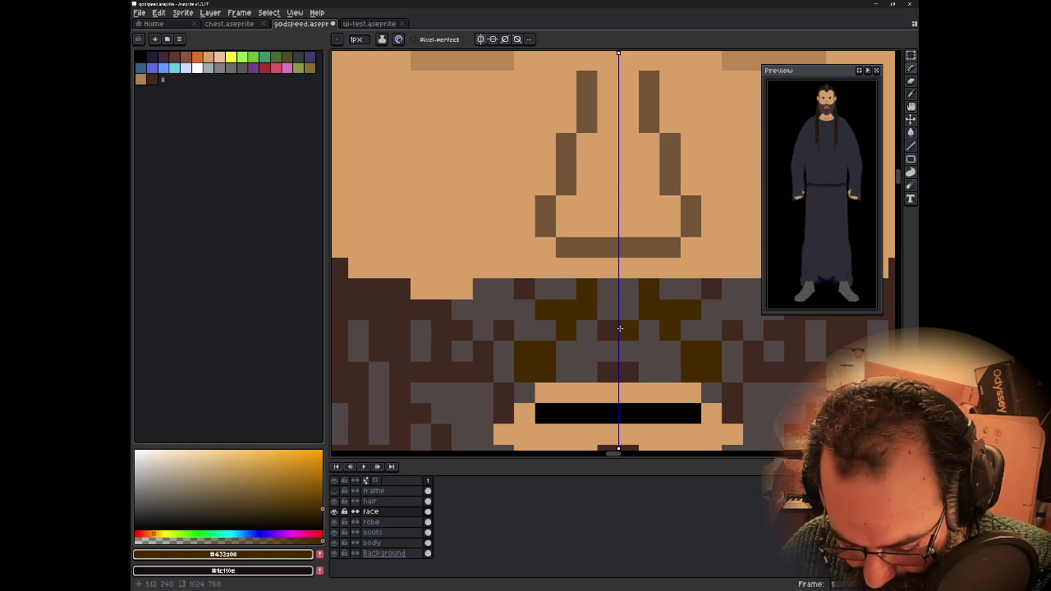
left_click(583, 368)
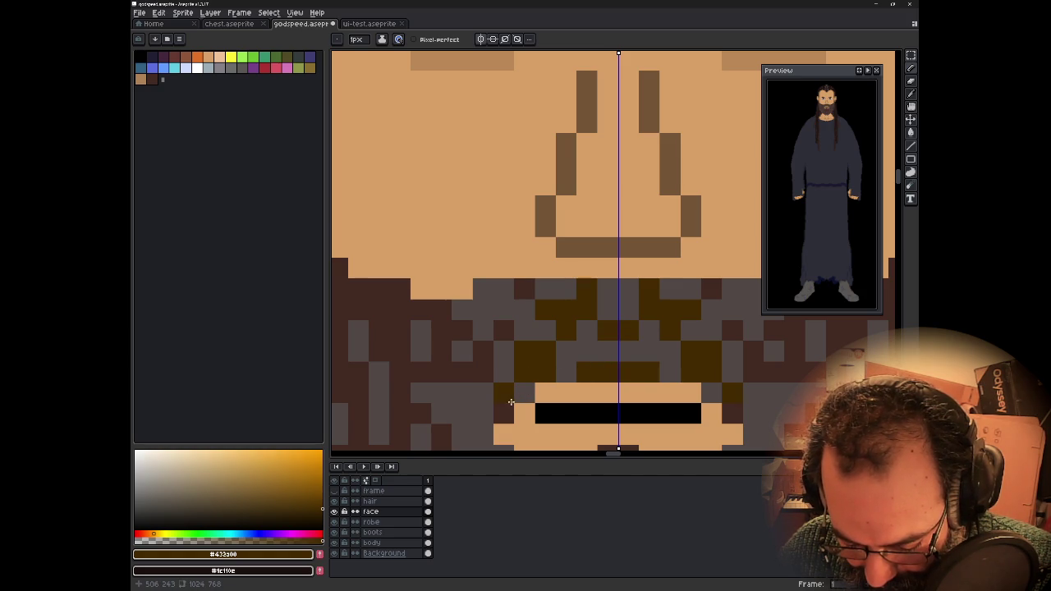
left_click(483, 391)
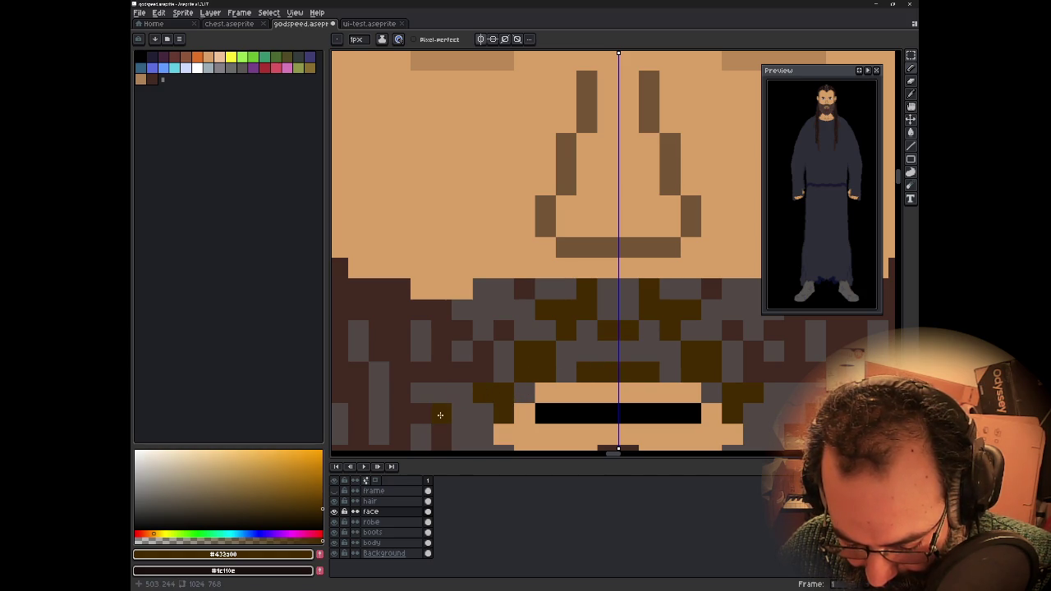
left_click(503, 352)
left_click(525, 331)
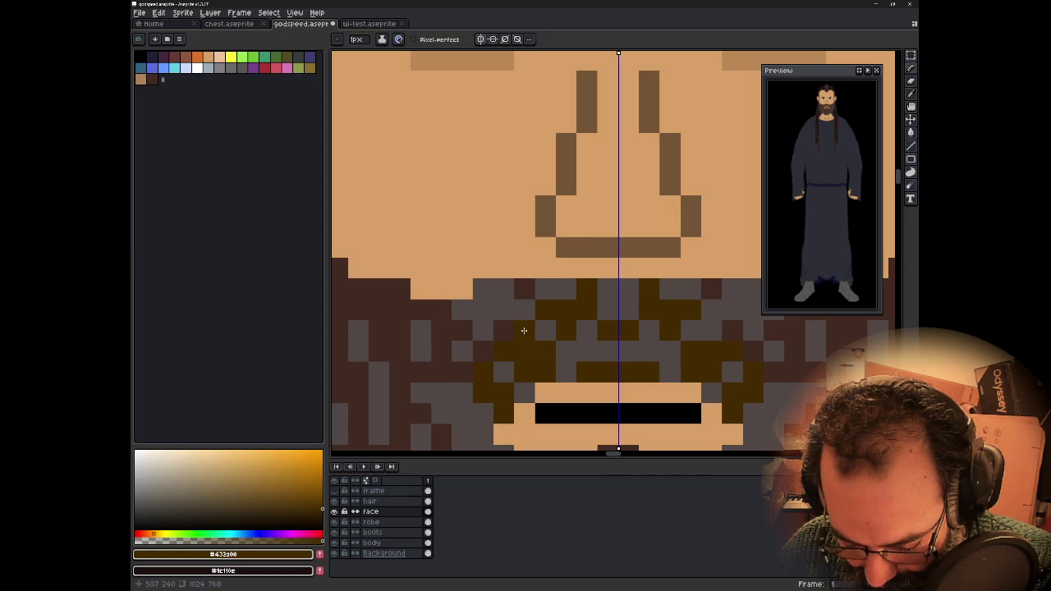
- Paint a diagonal dark strand through the beard above the mouth
left_click(453, 356)
left_click(484, 331)
left_click(503, 309)
left_click(527, 294)
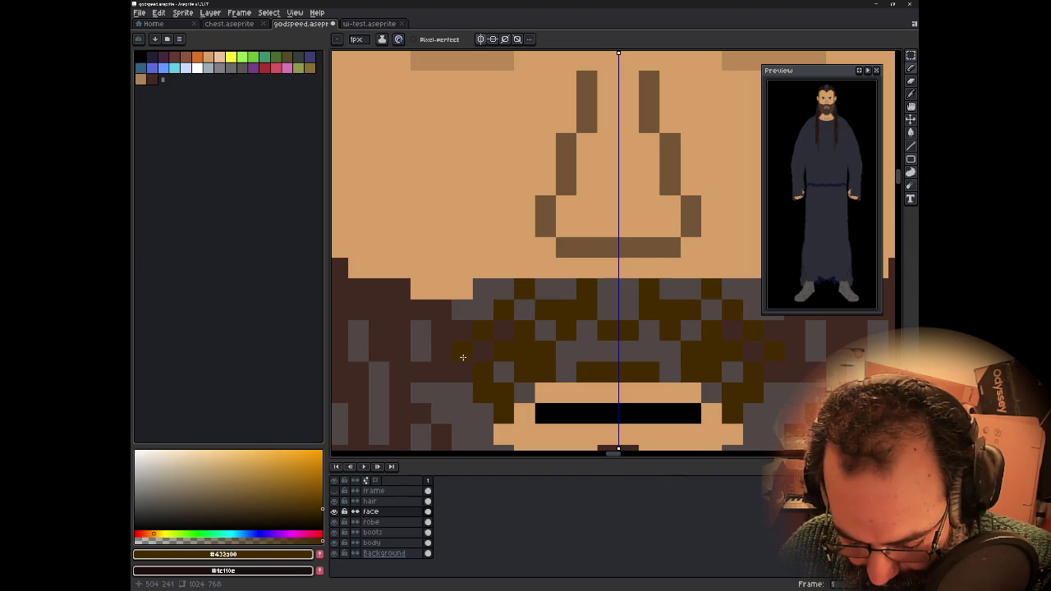
- Add more mirrored dark pixels beside the mouth and in the row under the nose
left_click(444, 396)
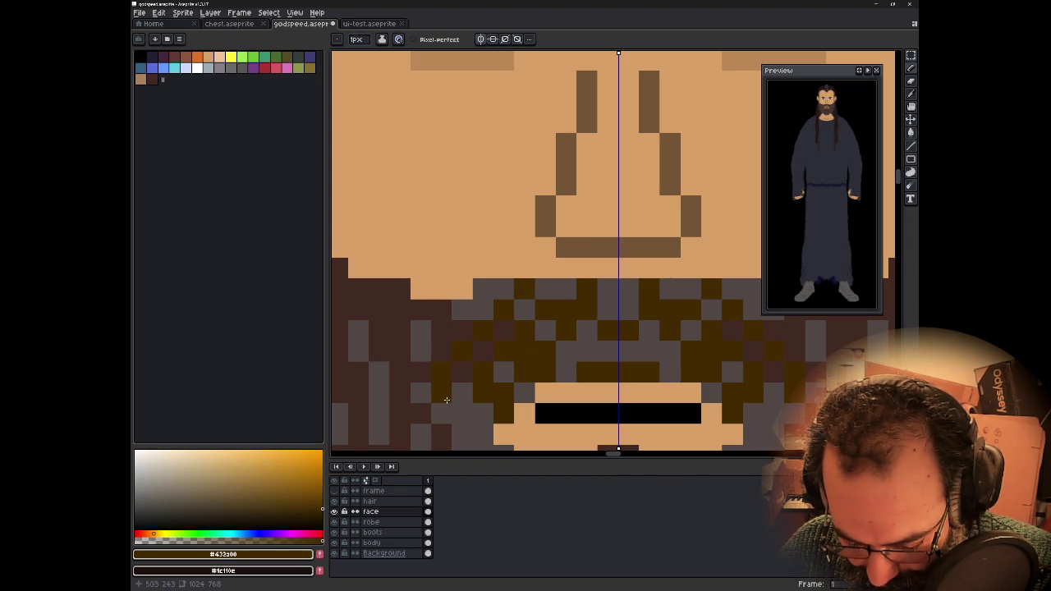
left_click(442, 415)
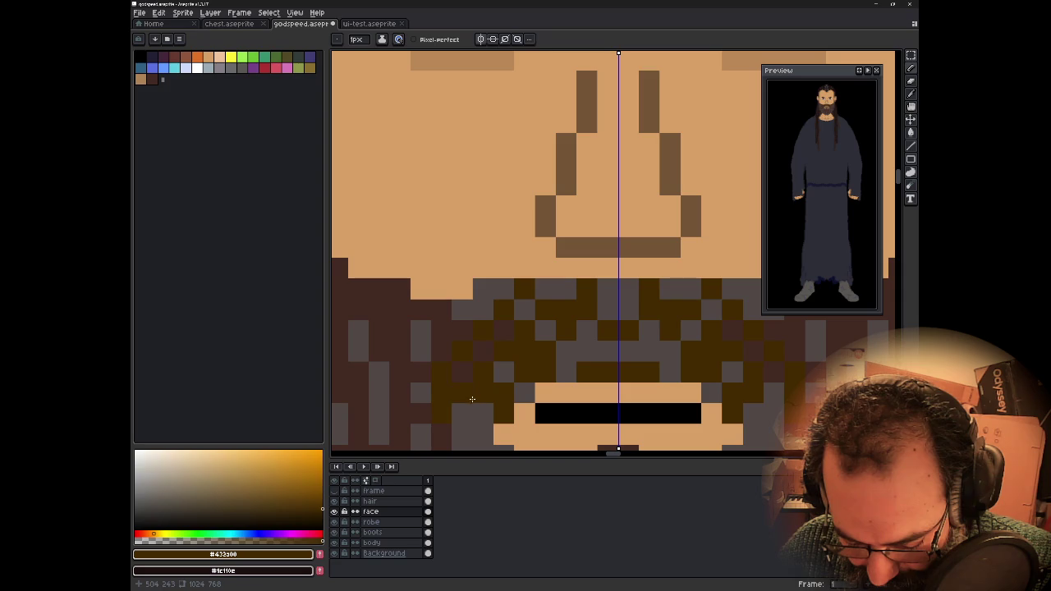
left_click(564, 285)
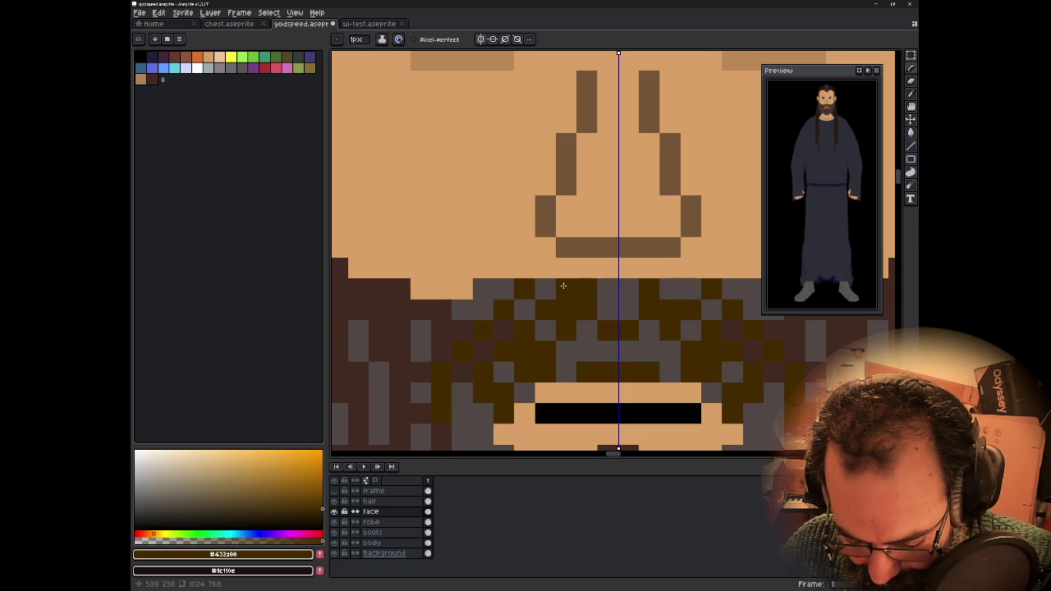
left_click(563, 286)
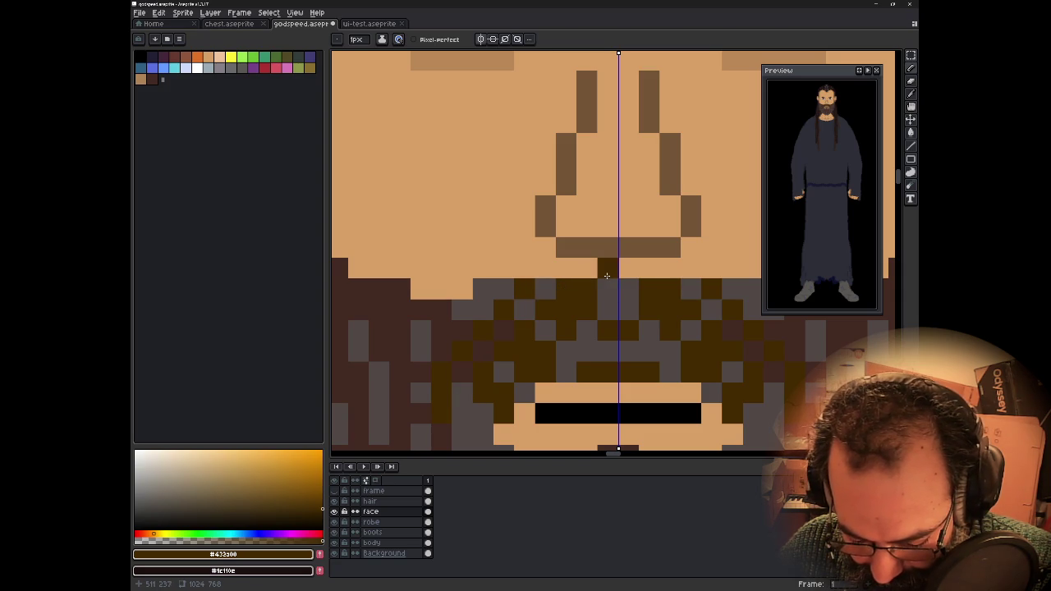
scroll(612, 304, "down", 2)
scroll(624, 314, "down", 1)
scroll(627, 315, "down", 1)
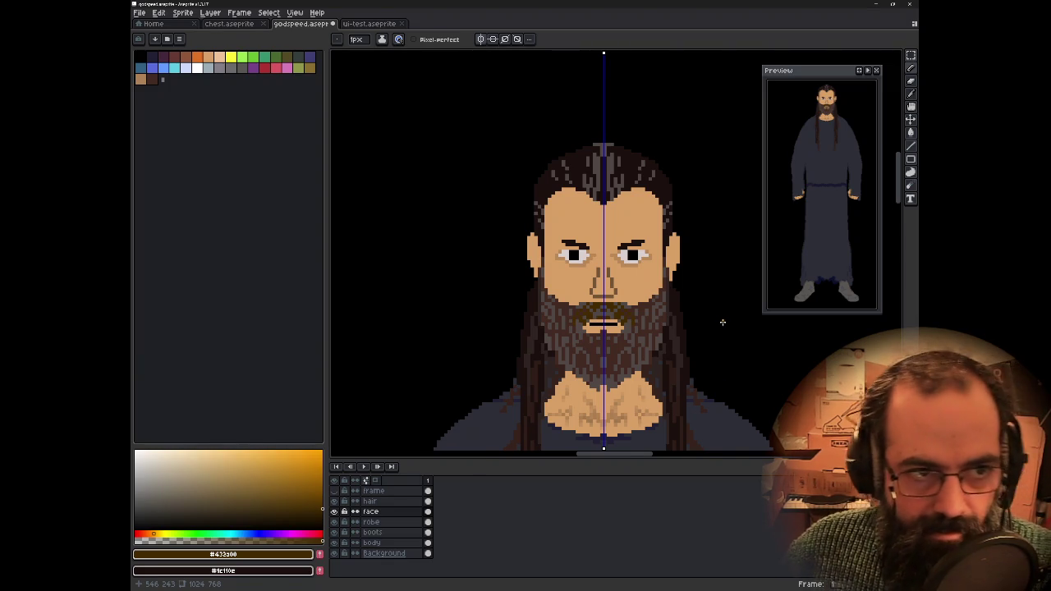
scroll(723, 322, "down", 1)
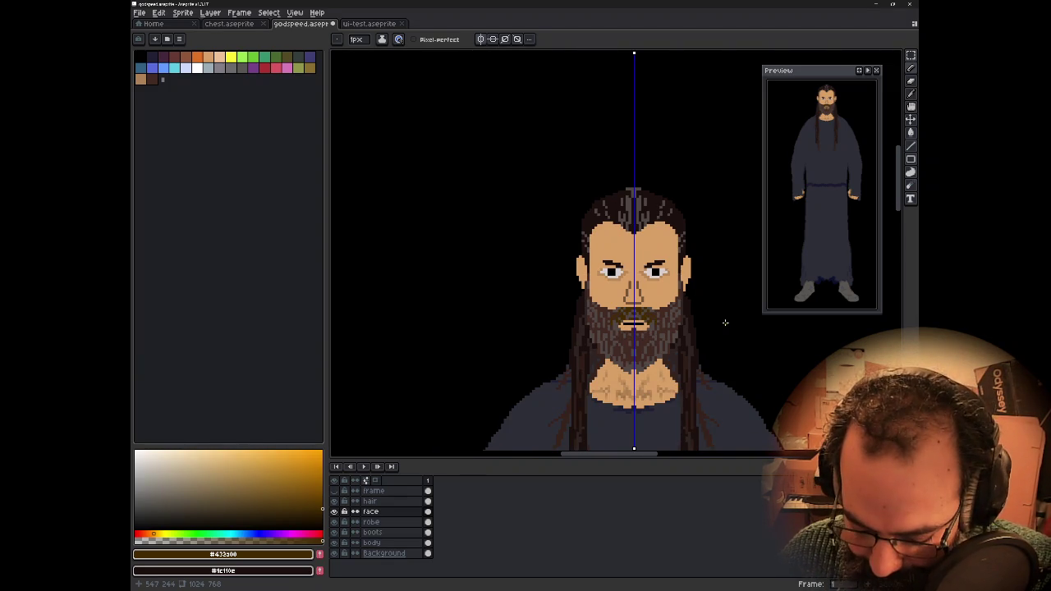
scroll(511, 287, "down", 2)
scroll(484, 312, "down", 1)
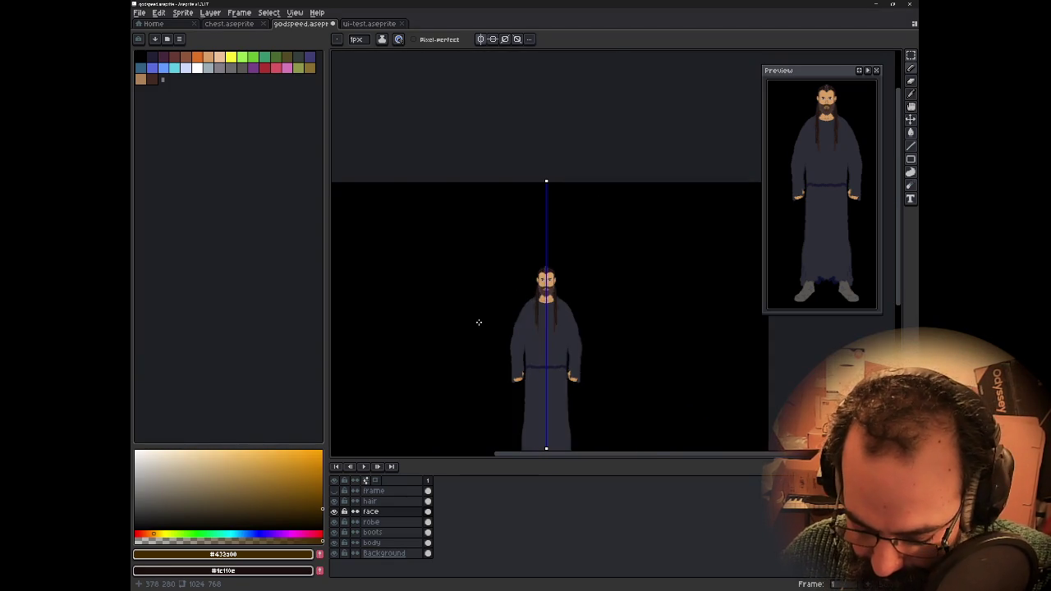
scroll(481, 303, "up", 1)
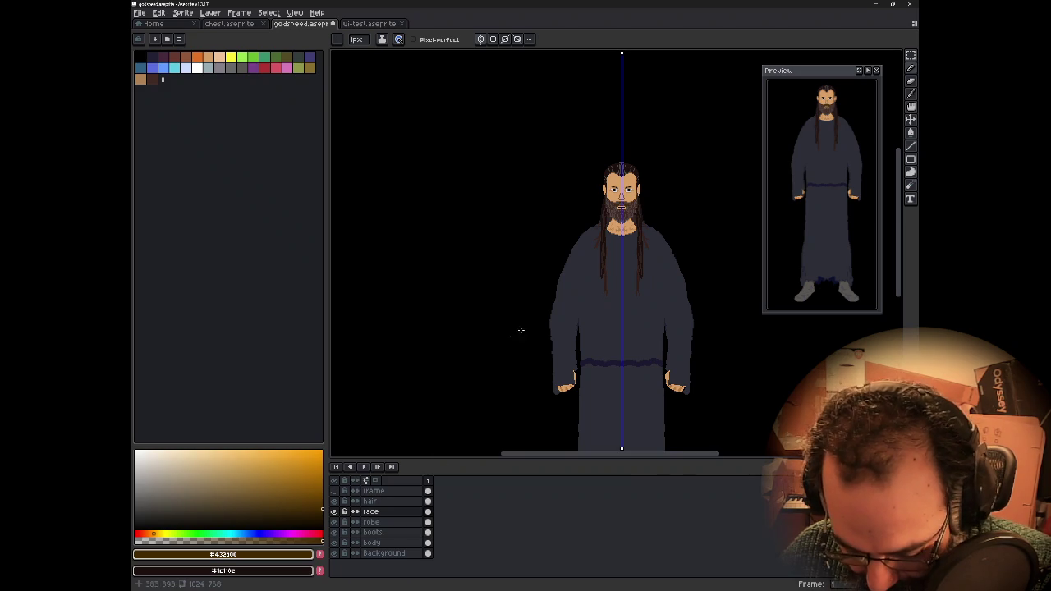
scroll(514, 312, "right", 2)
scroll(501, 307, "right", 1)
scroll(502, 296, "down", 2)
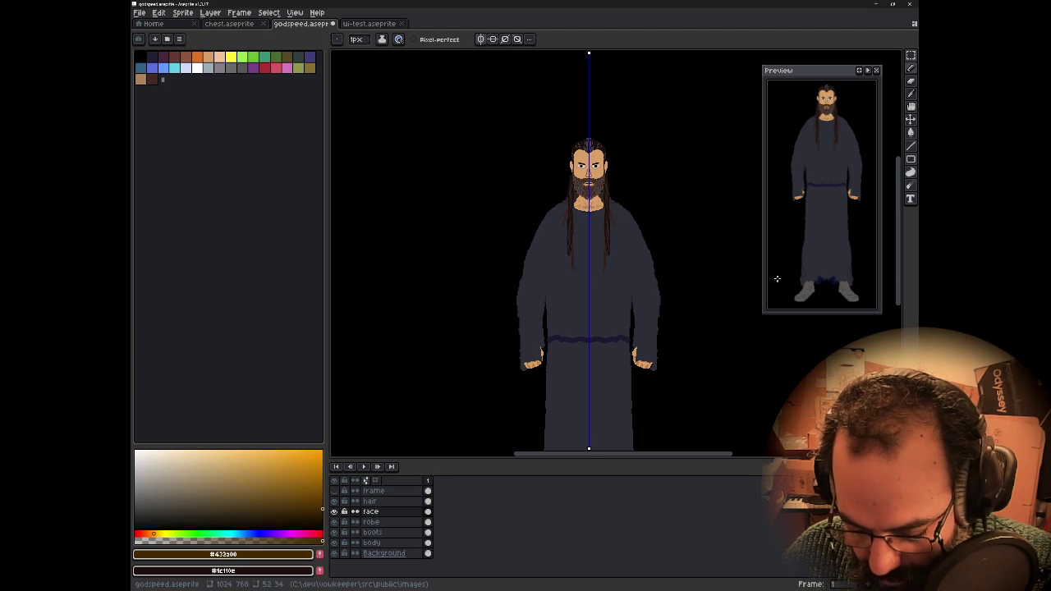
scroll(591, 145, "up", 3)
scroll(592, 146, "up", 2)
mouse_move(592, 146)
left_mouse_down()
mouse_move(620, 254)
mouse_move(608, 275)
left_mouse_up()
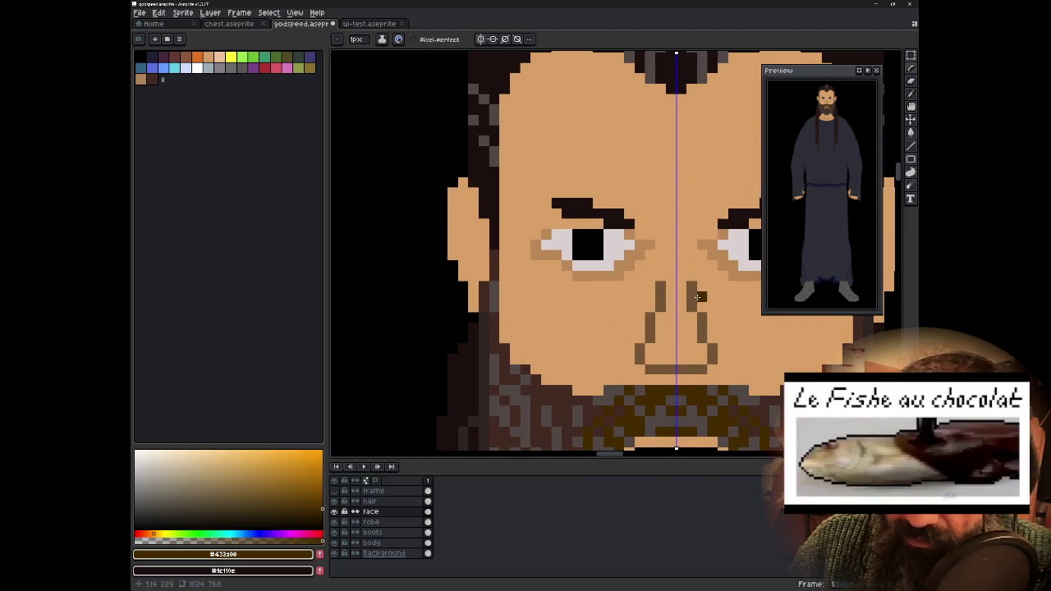
- Pick the eyebrow colour and add one dark pixel at the left eyebrow's outer end
key("i")
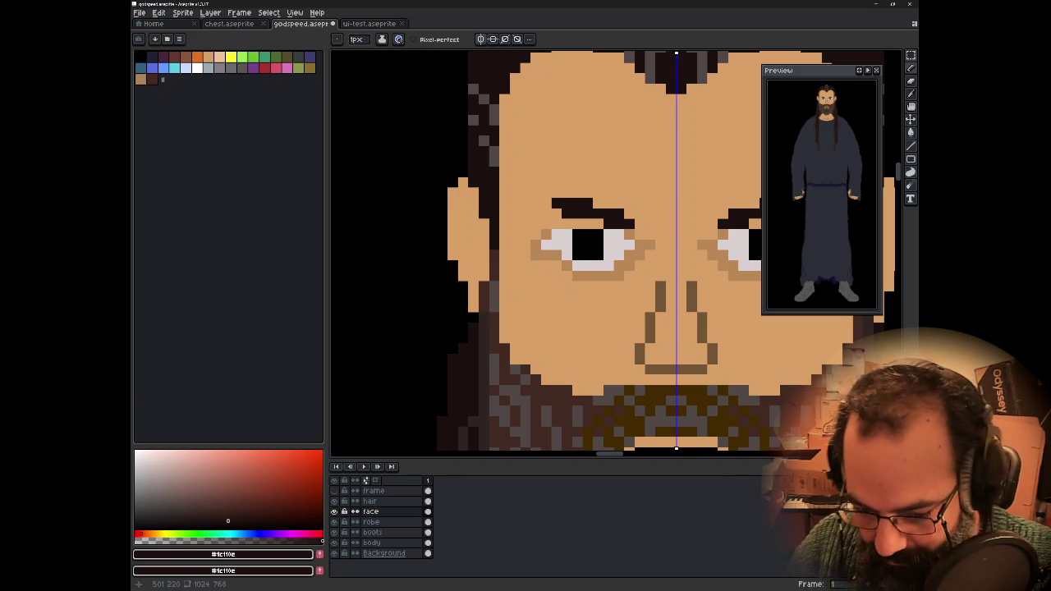
key("b")
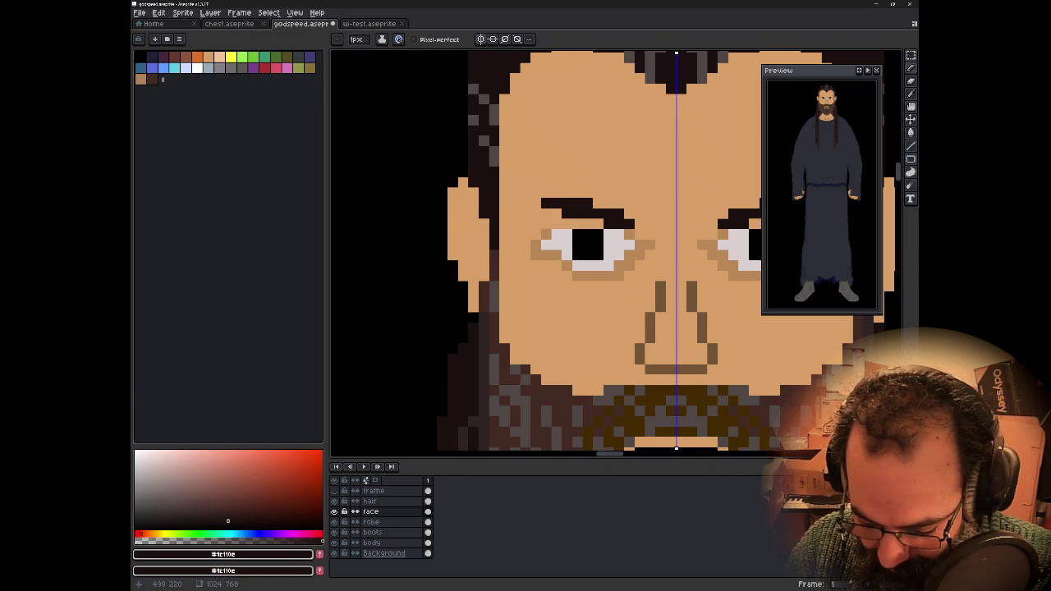
left_click(536, 203)
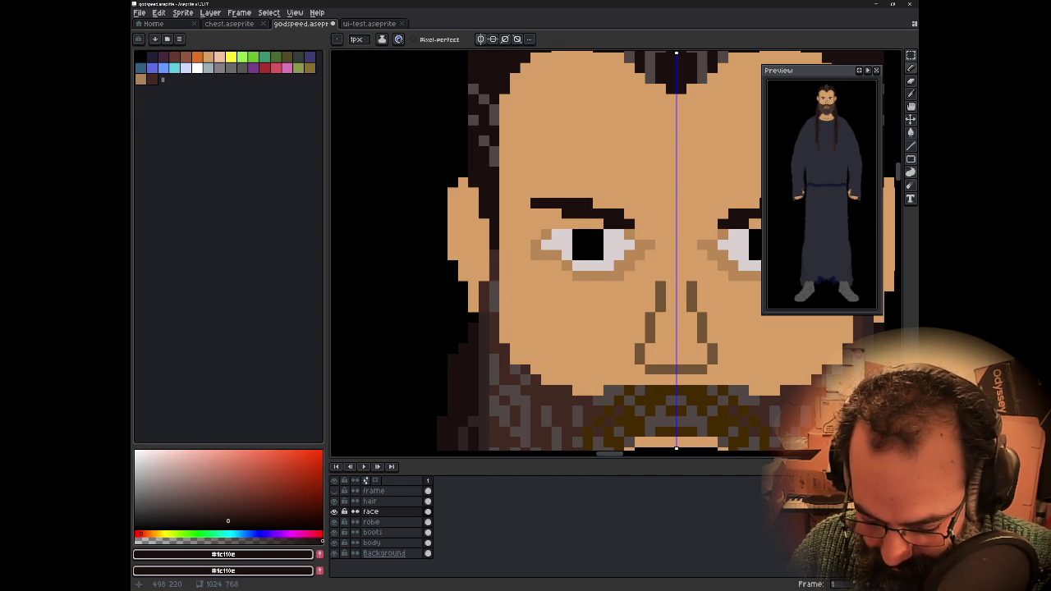
scroll(544, 232, "down", 3)
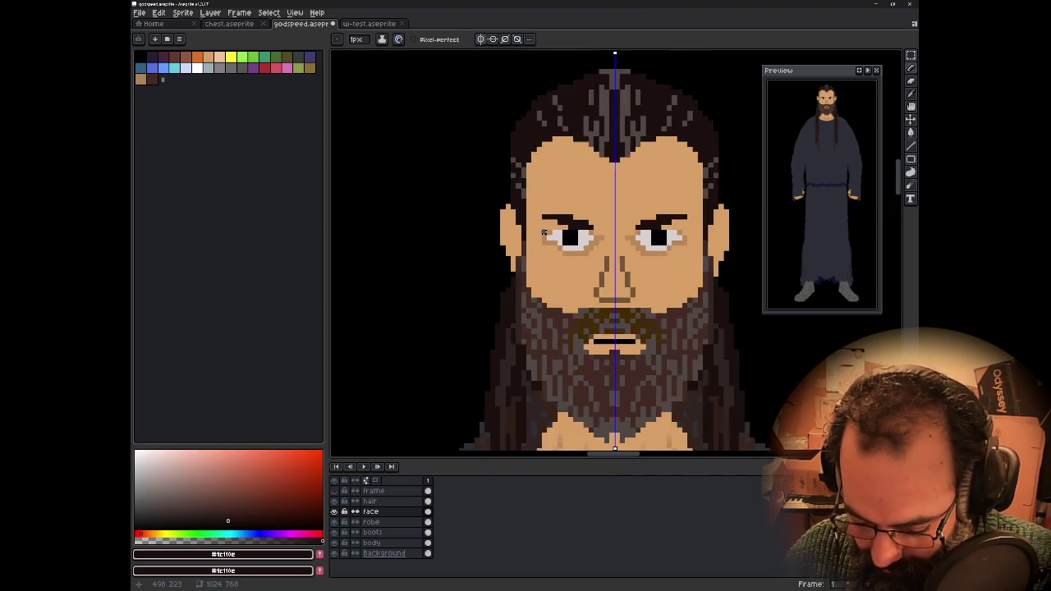
scroll(544, 233, "down", 1)
scroll(543, 232, "up", 1)
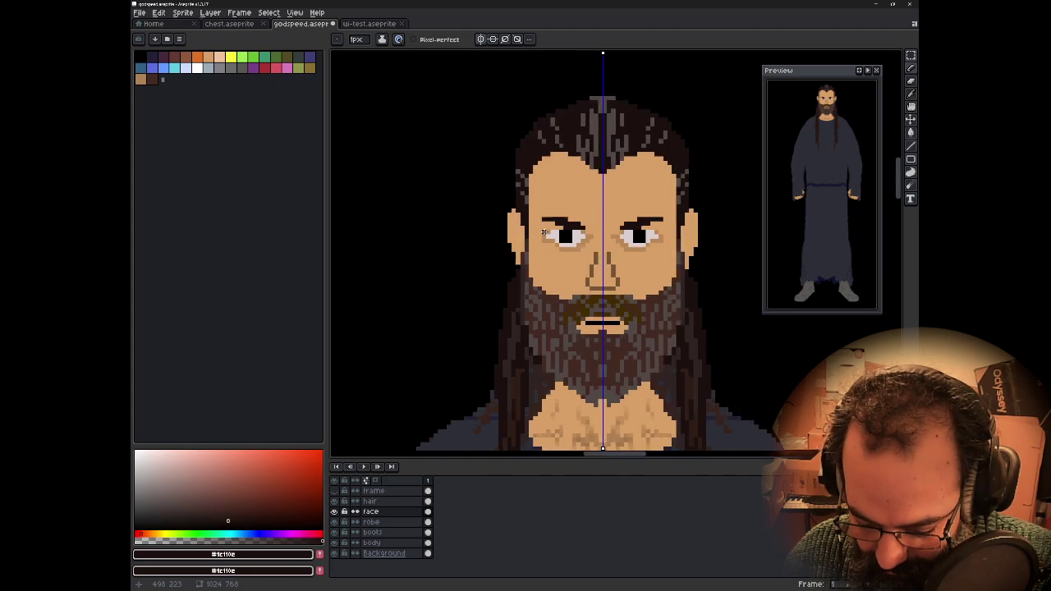
scroll(544, 233, "up", 3)
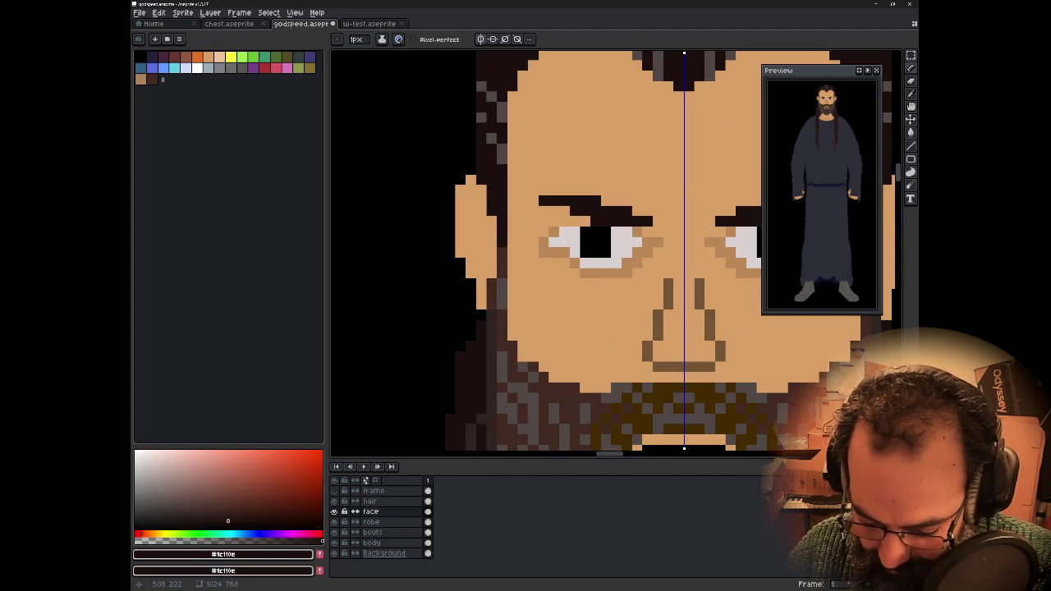
scroll(587, 238, "down", 2)
scroll(587, 237, "down", 1)
scroll(586, 237, "down", 1)
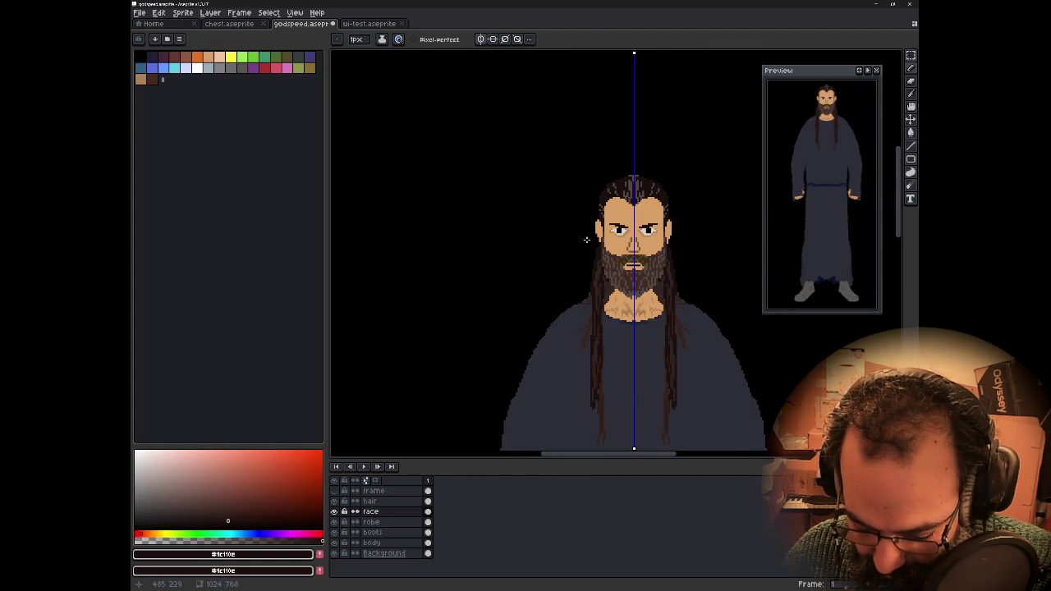
scroll(587, 239, "down", 1)
scroll(587, 241, "up", 1)
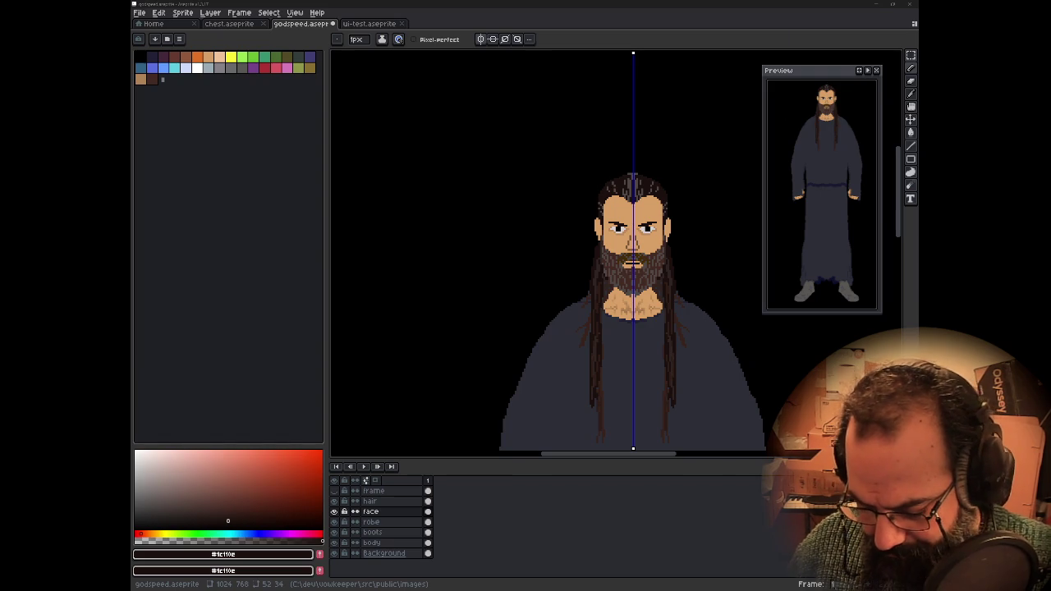
left_click_drag(629, 290, 575, 310)
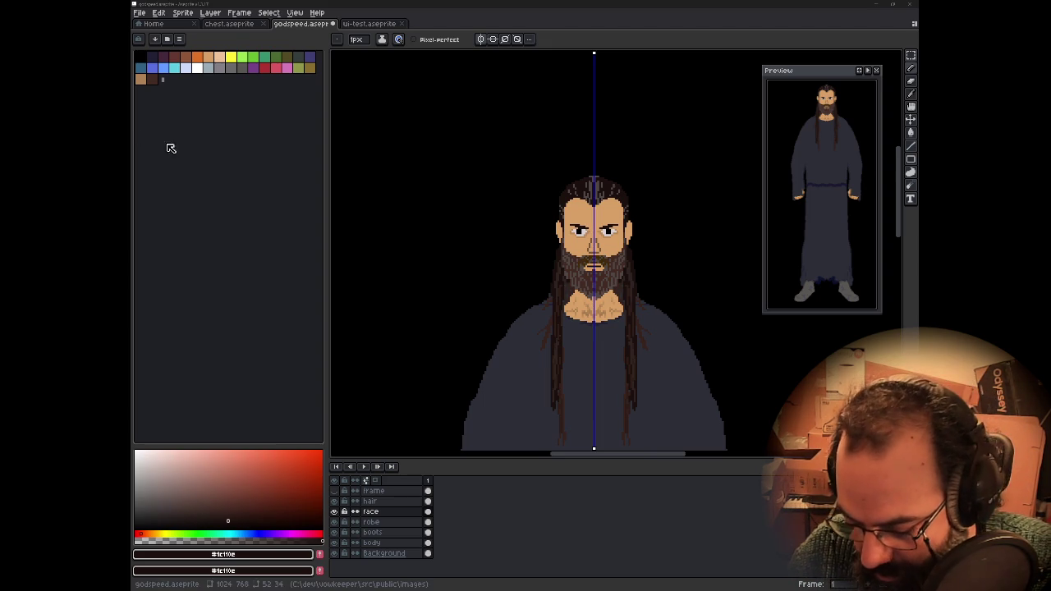
mouse_move(564, 266)
left_mouse_down()
mouse_move(590, 195)
mouse_move(661, 86)
mouse_move(640, 202)
mouse_move(597, 184)
left_mouse_up()
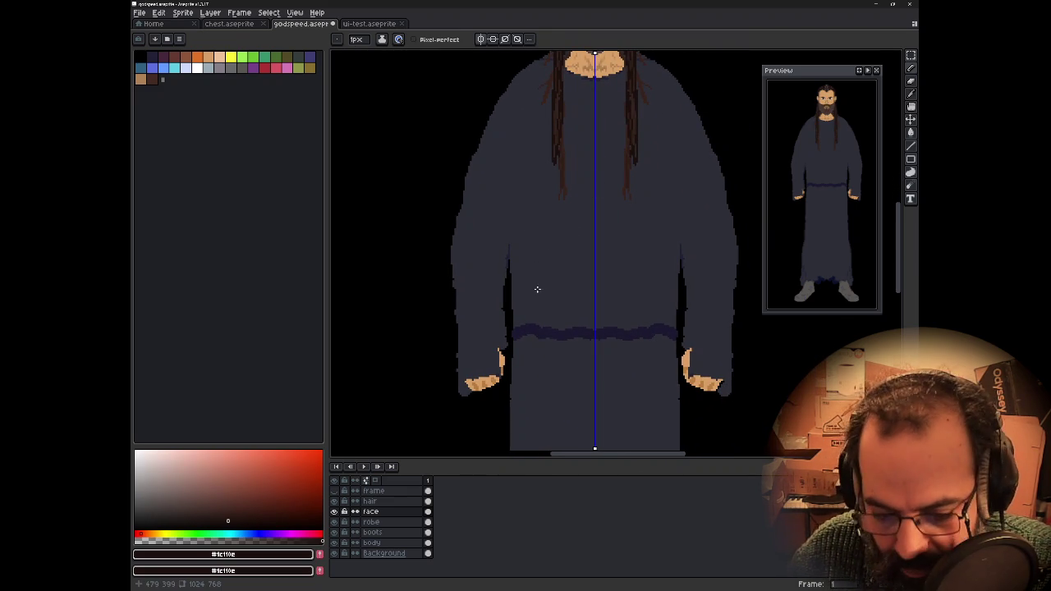
left_click_drag(540, 290, 511, 338)
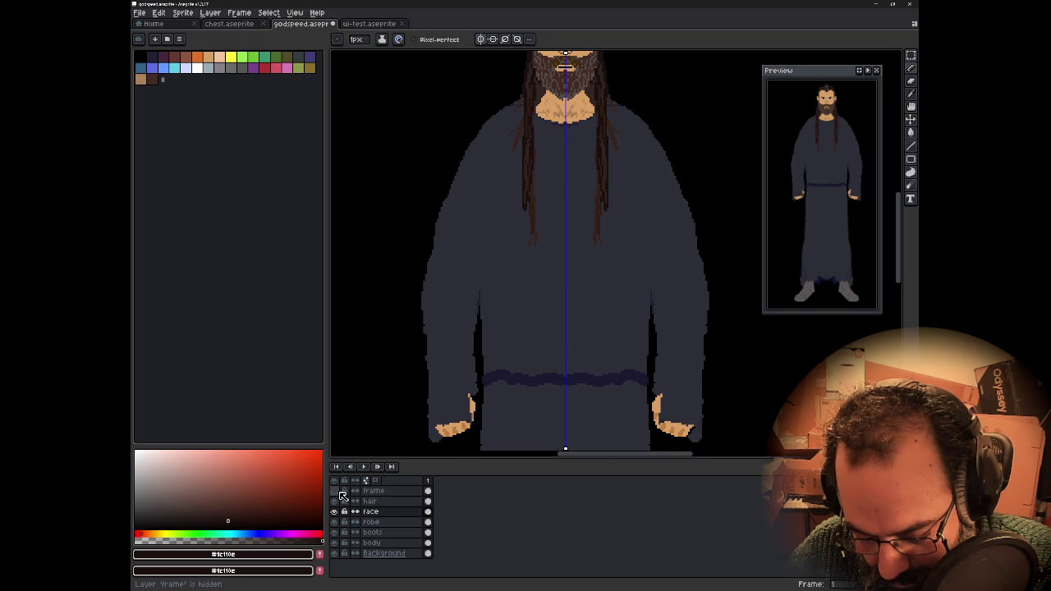
left_click(335, 492)
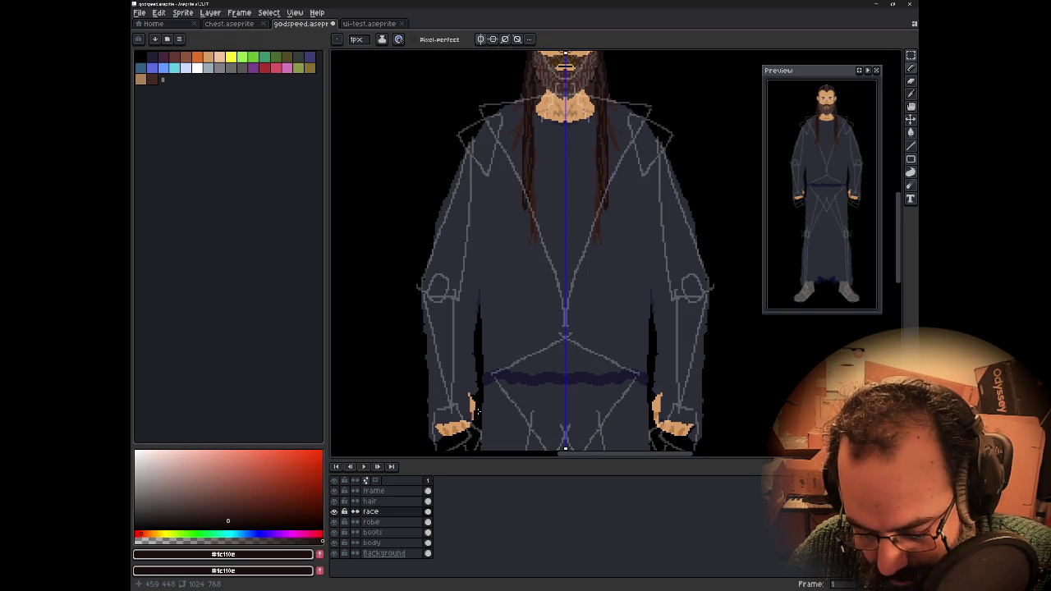
left_click_drag(499, 356, 528, 300)
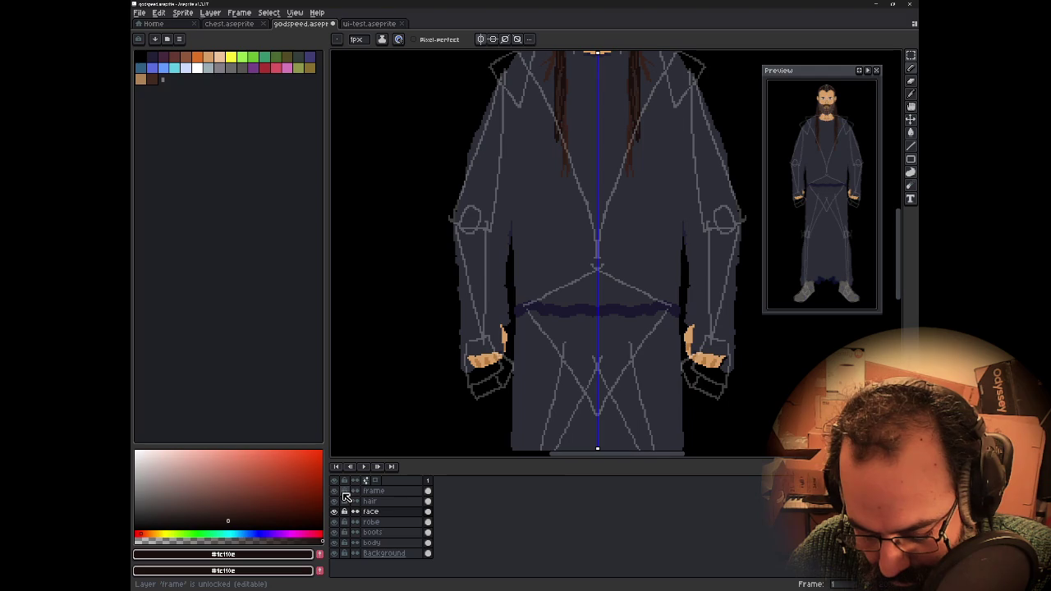
left_click(341, 491)
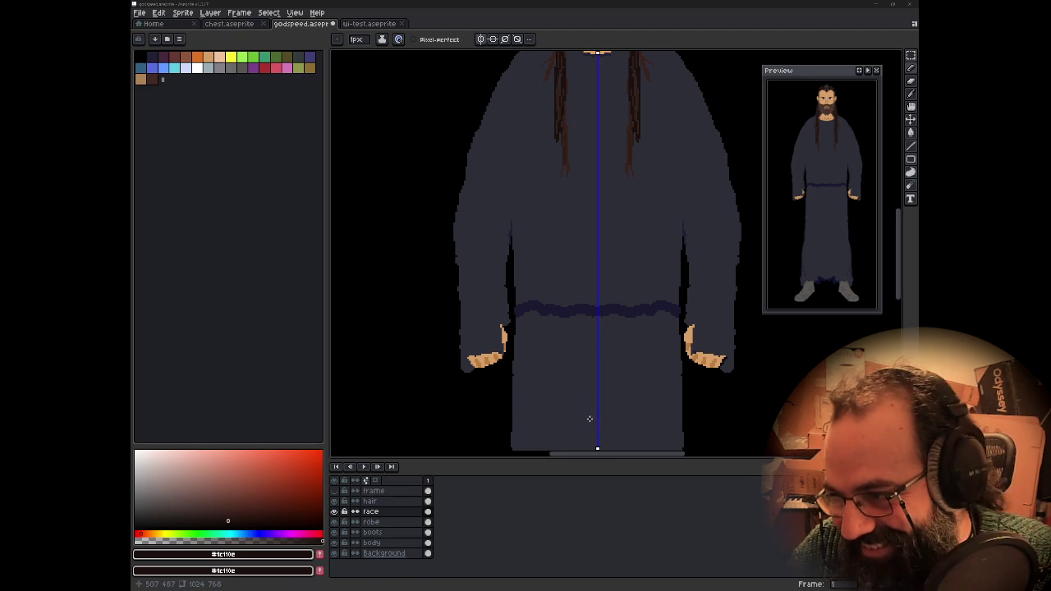
- Draw two mirrored fold marks on the lower robe and select the robe layer
left_click_drag(528, 397, 545, 400)
left_click_drag(650, 400, 667, 396)
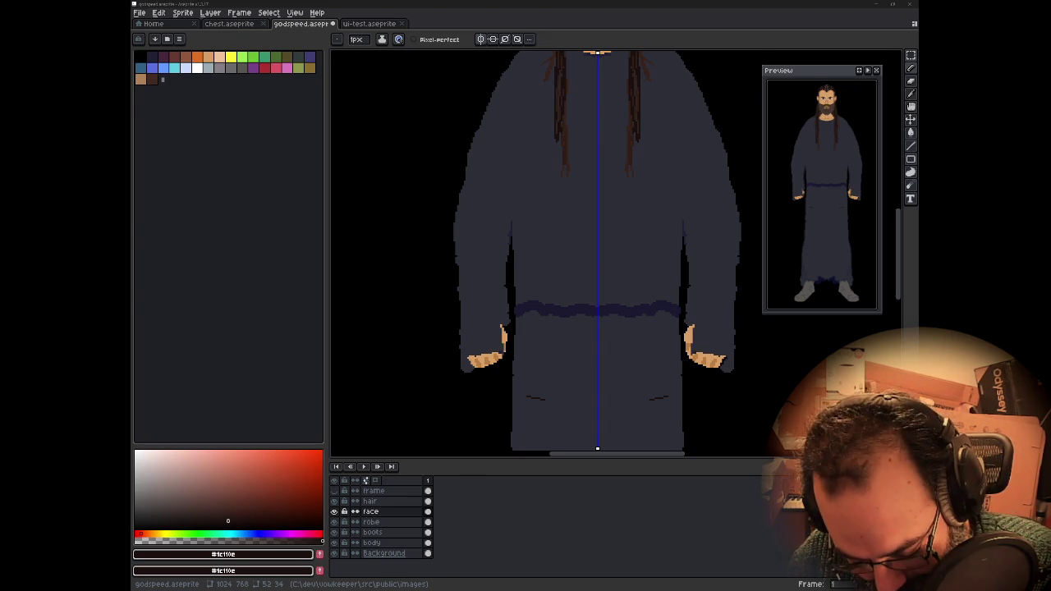
left_click(370, 521)
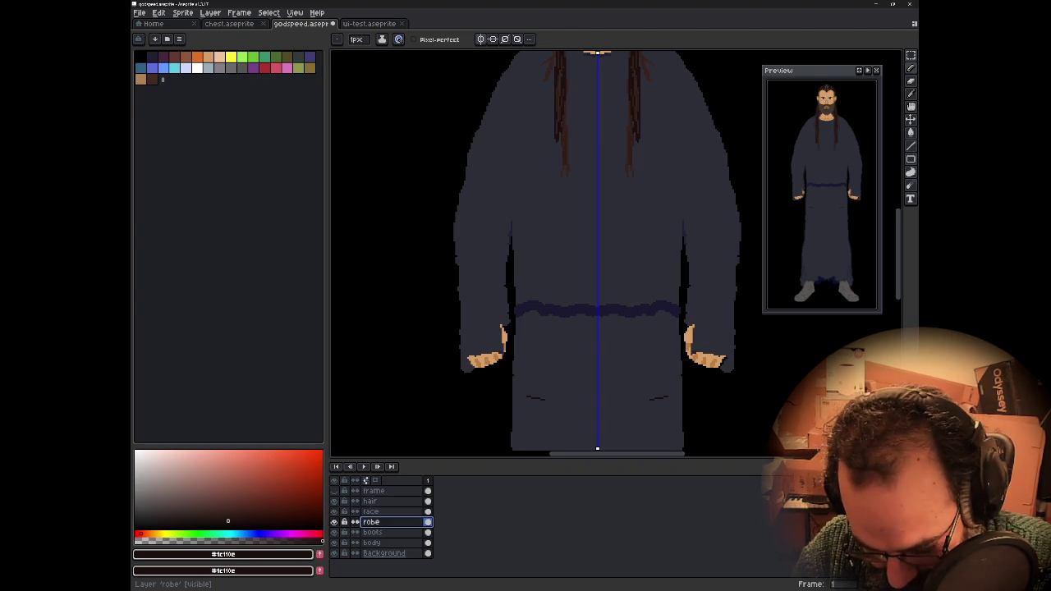
left_click(543, 392, "alt")
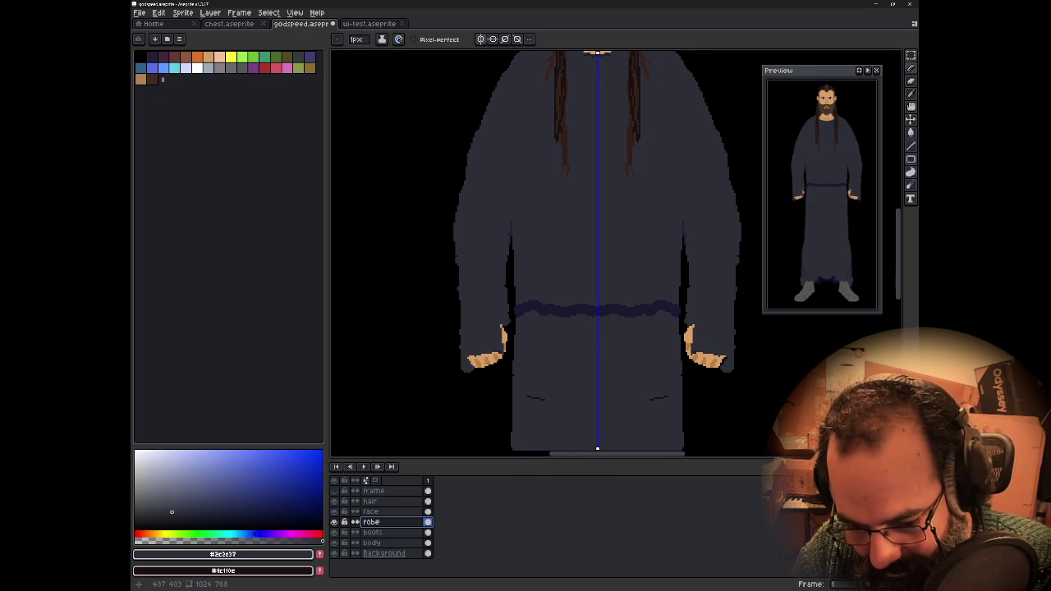
- Erase thin mirrored gaps along the inner sleeve edges to separate arms from body
key("e")
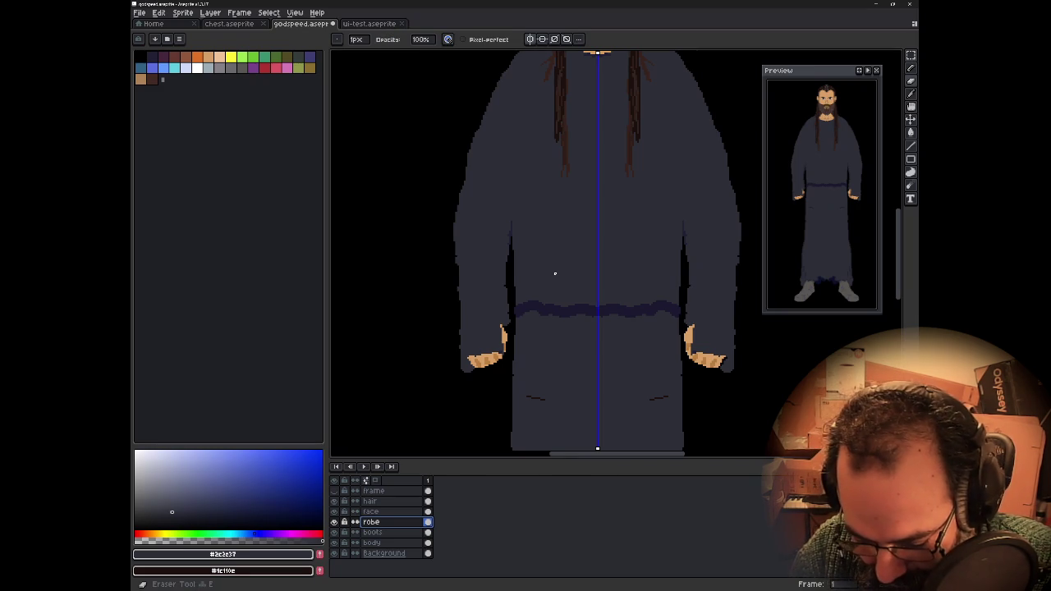
left_click_drag(516, 263, 517, 292)
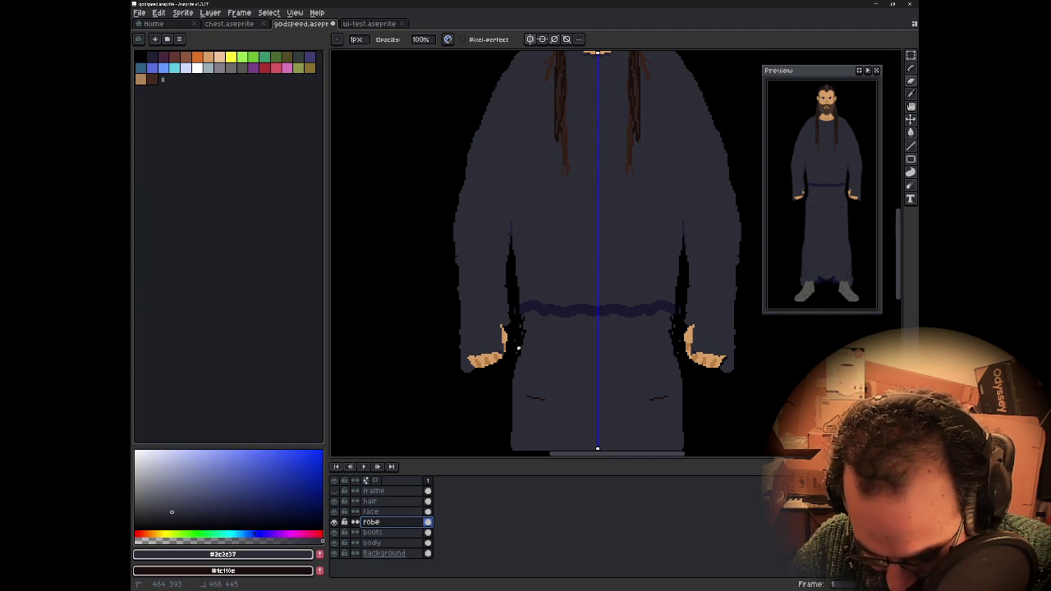
left_click_drag(519, 268, 517, 259)
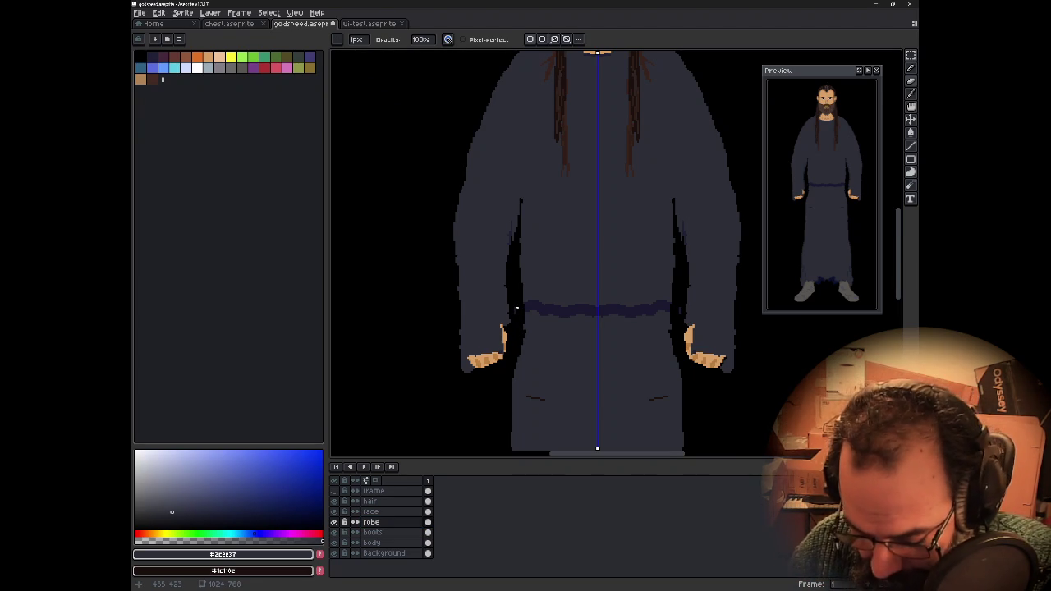
key("e")
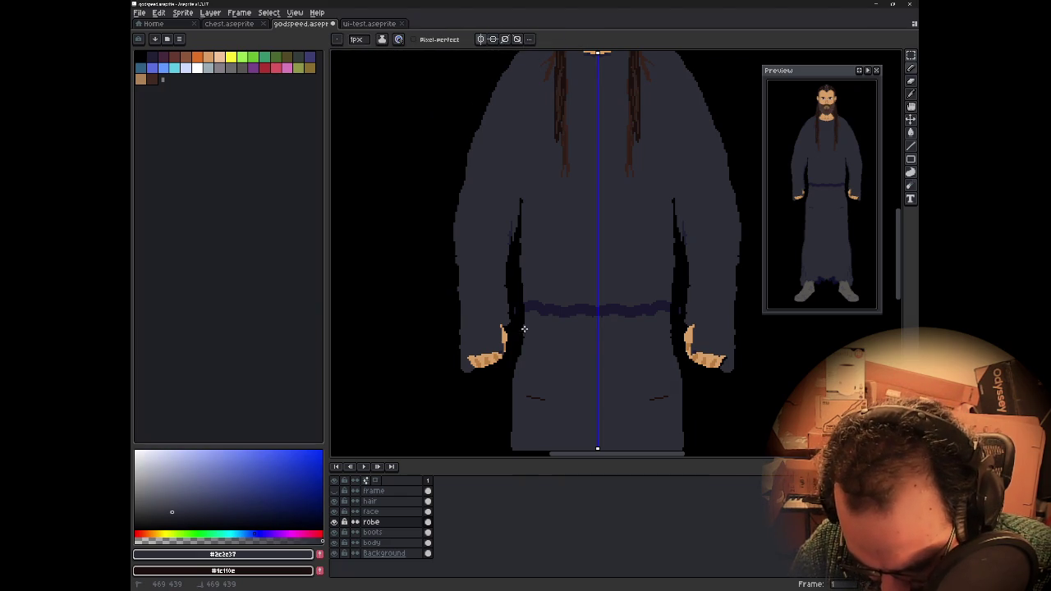
key("b")
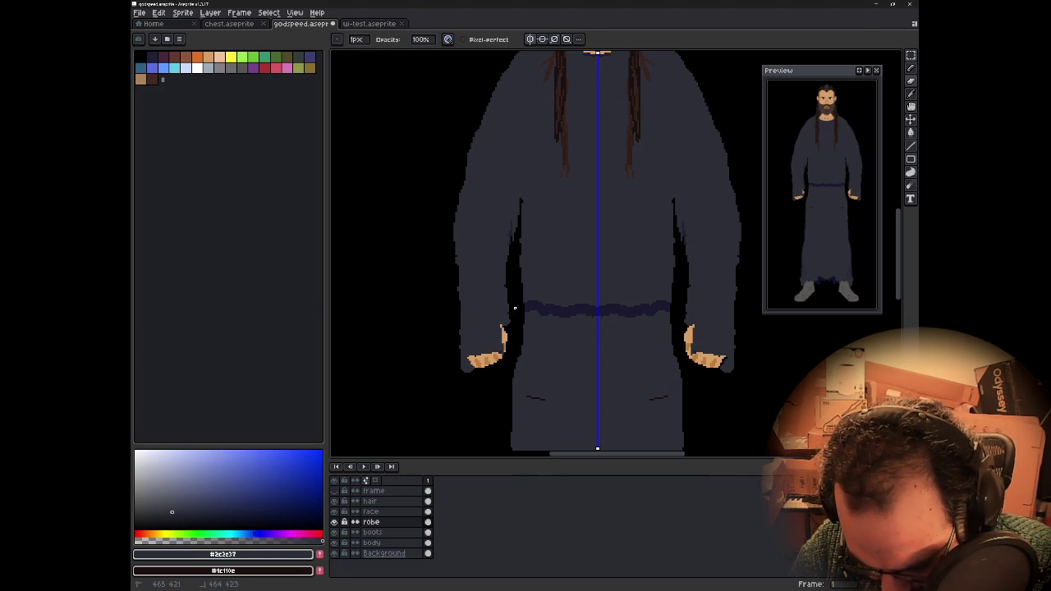
mouse_move(515, 288)
left_mouse_down()
mouse_move(509, 192)
mouse_move(509, 214)
left_mouse_up()
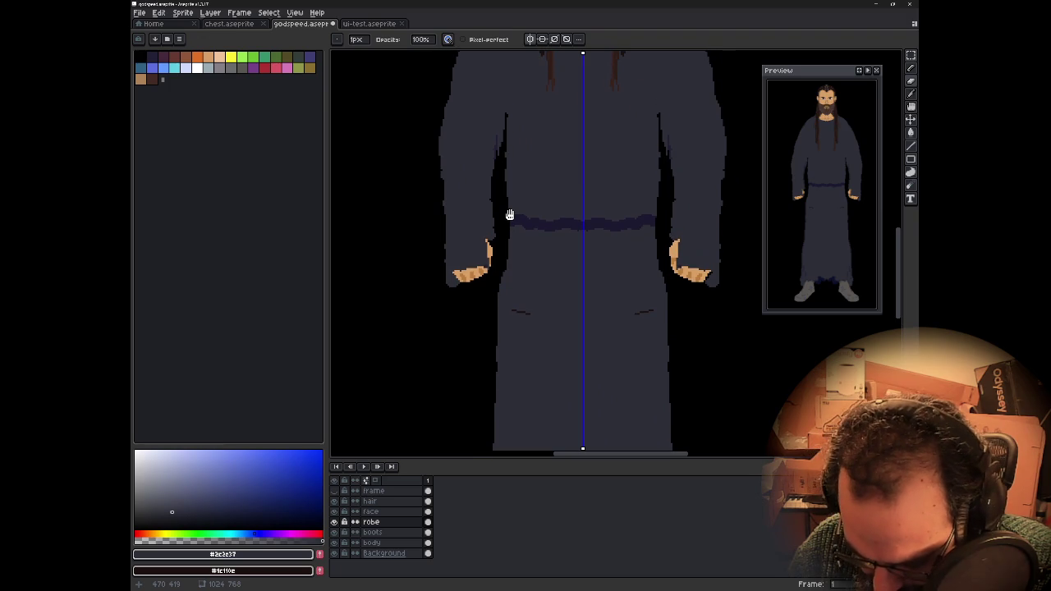
- Draw a short dark line along both inner sleeve edges with vertical symmetry
left_click_drag(504, 269, 501, 298)
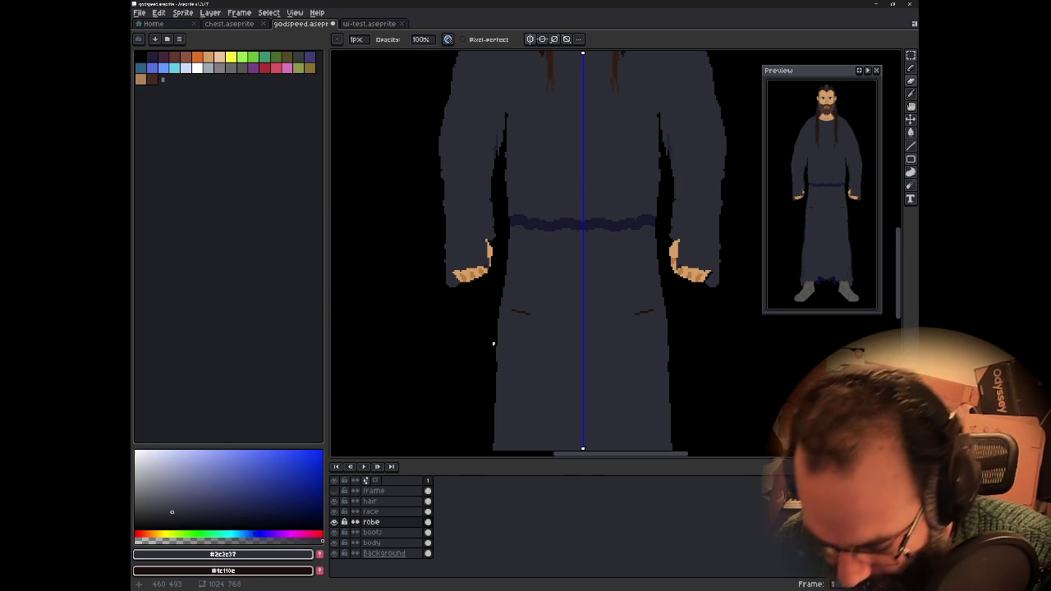
mouse_move(383, 201)
left_mouse_down()
mouse_move(387, 281)
mouse_move(505, 341)
left_mouse_up()
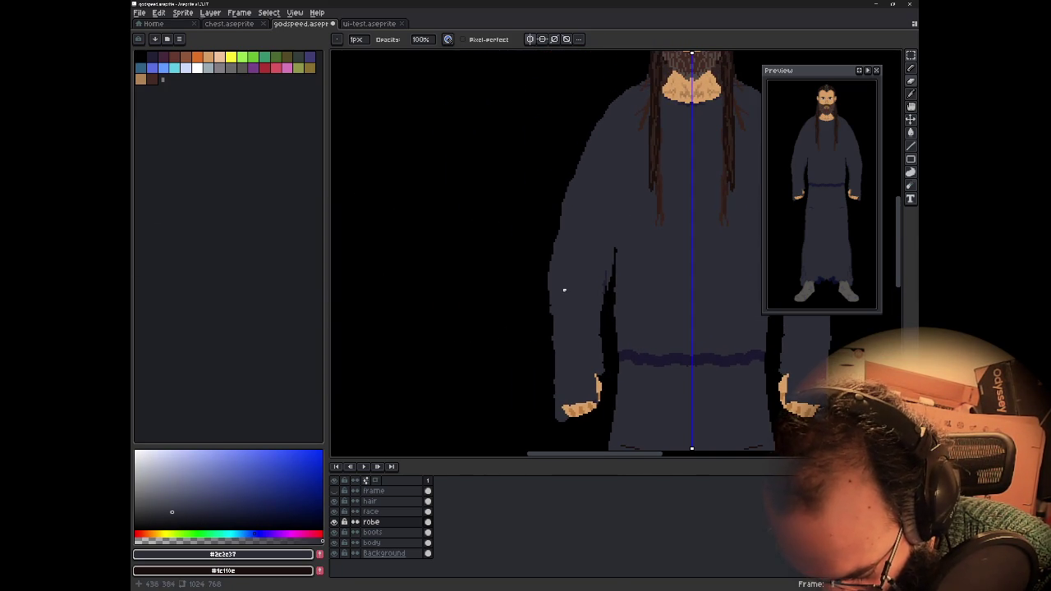
scroll(587, 280, "up", 2)
scroll(595, 284, "up", 2)
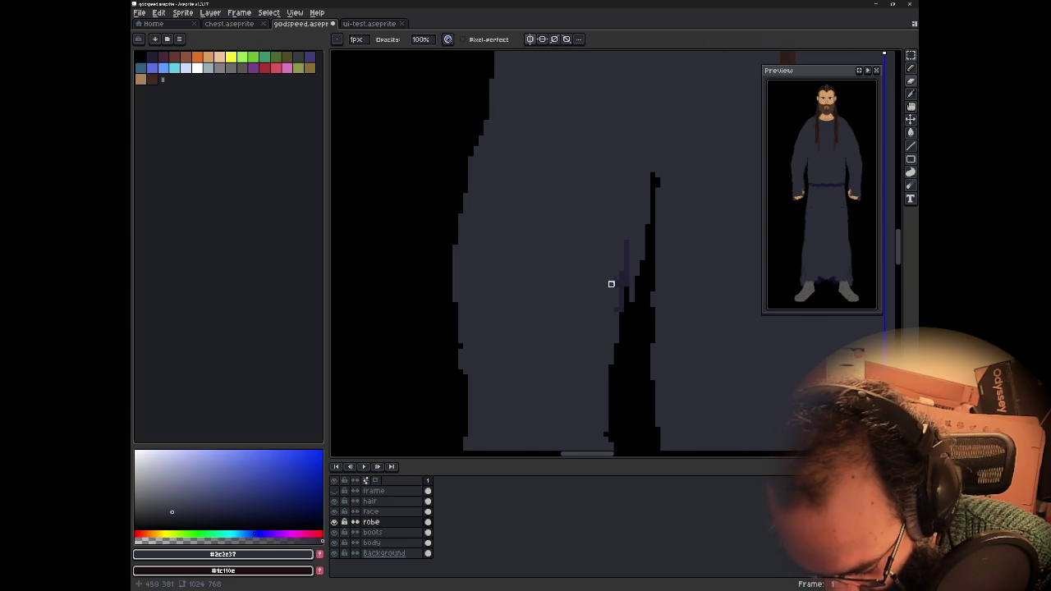
left_click_drag(630, 243, 622, 286)
key("ctrl+z")
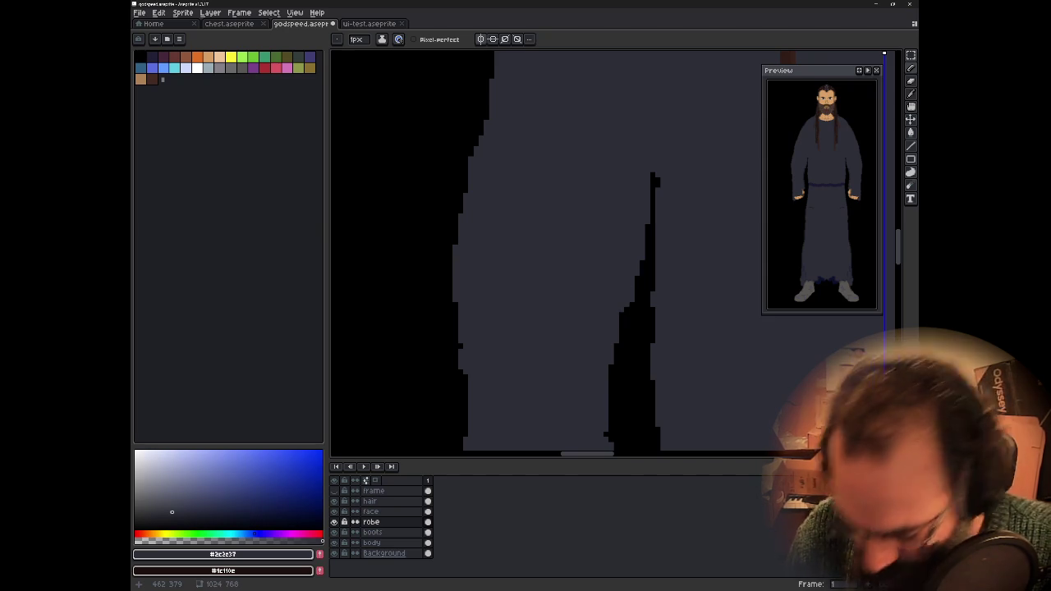
key("e")
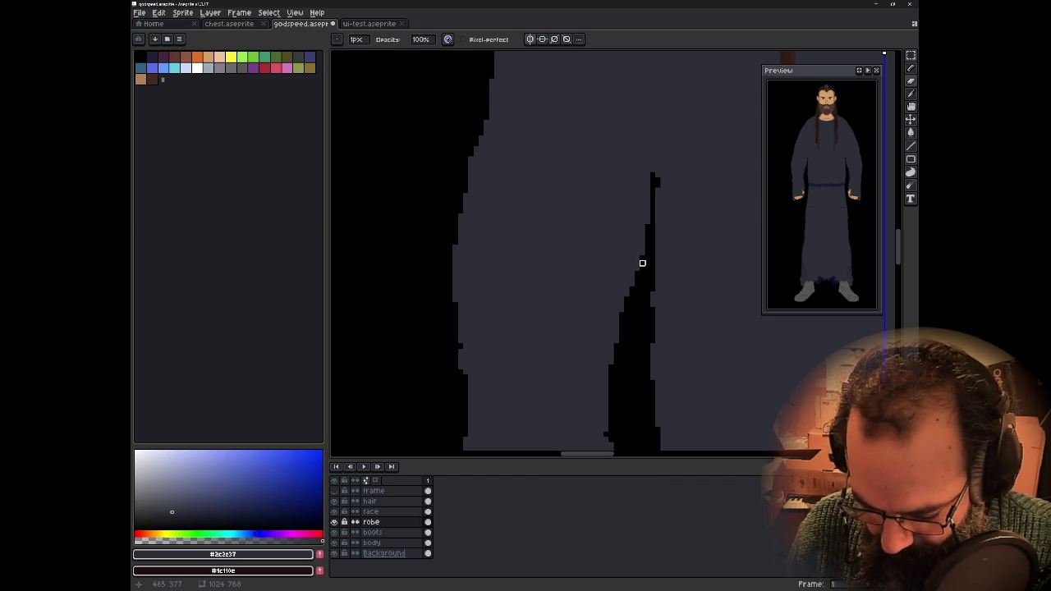
scroll(642, 262, "down", 1)
scroll(649, 254, "down", 1)
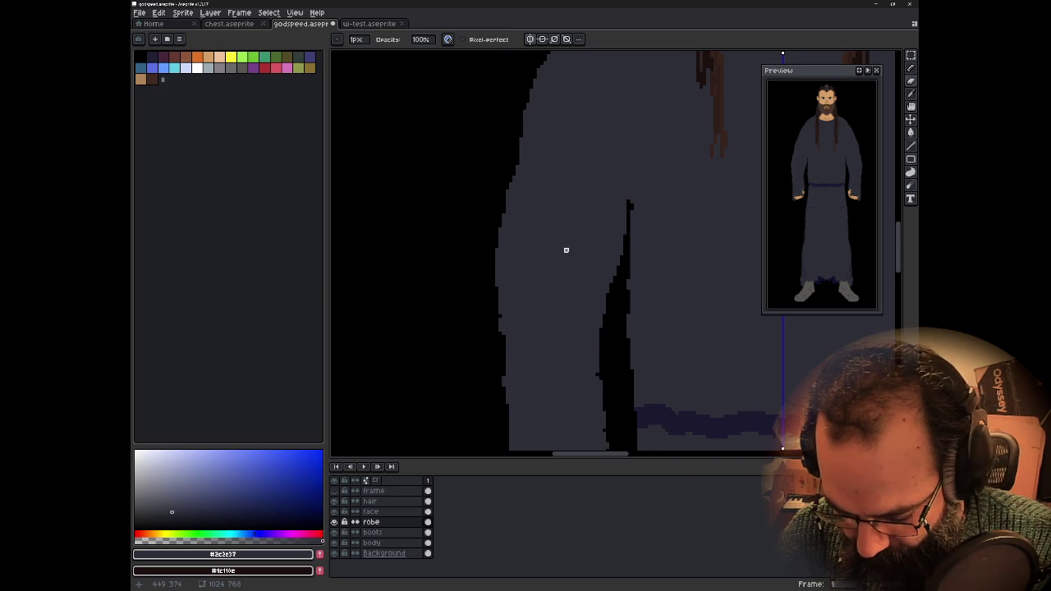
scroll(657, 245, "down", 1)
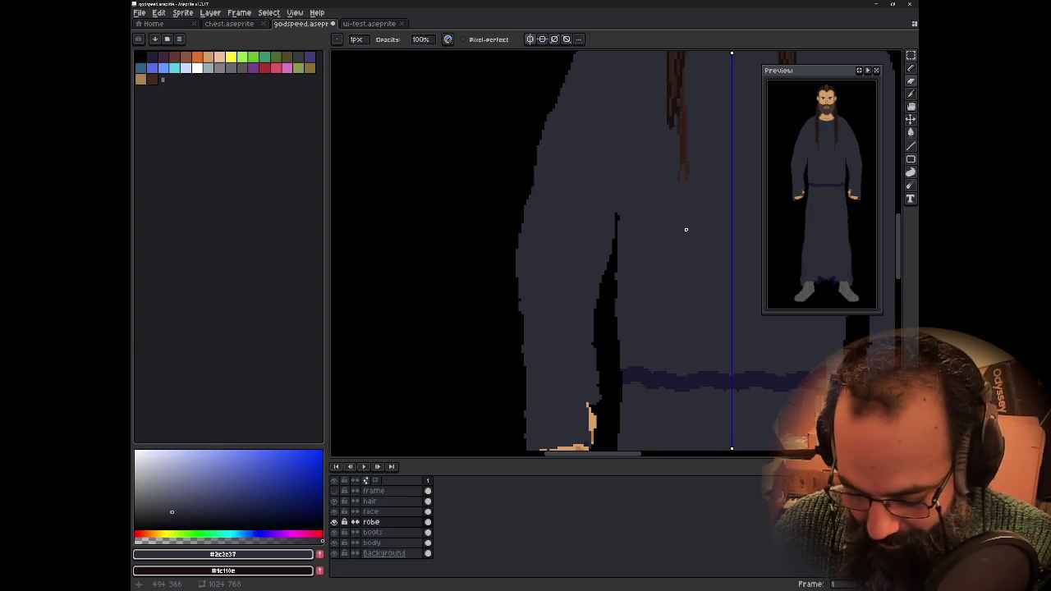
scroll(575, 251, "down", 1)
scroll(501, 267, "down", 1)
scroll(473, 296, "down", 1)
left_click_drag(478, 315, 572, 281)
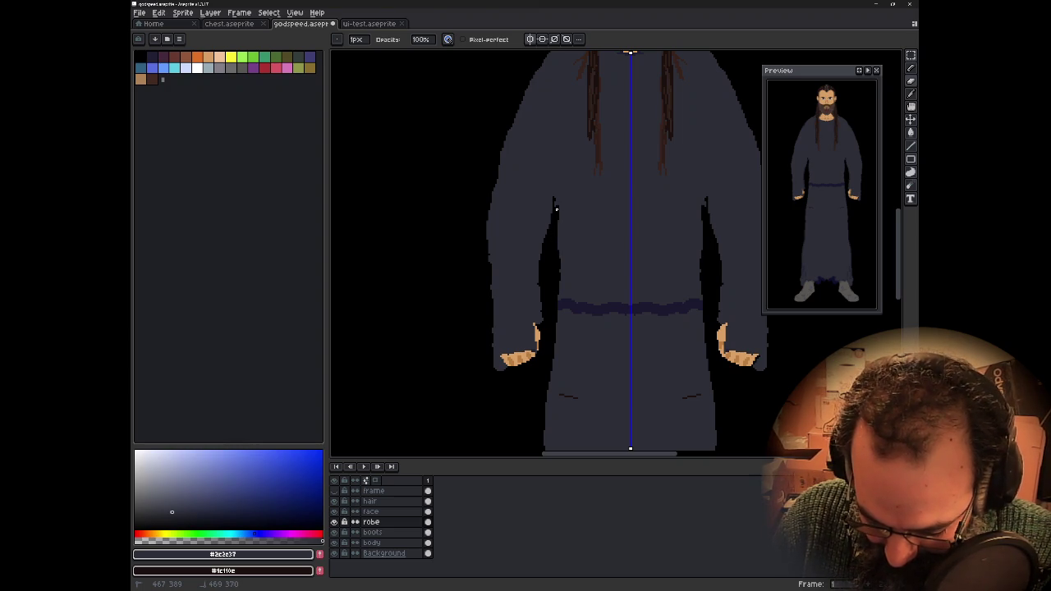
- With a 7px brush, paint the black inner-arm gaps down over the belt
key("plus")
key("plus")
key("plus")
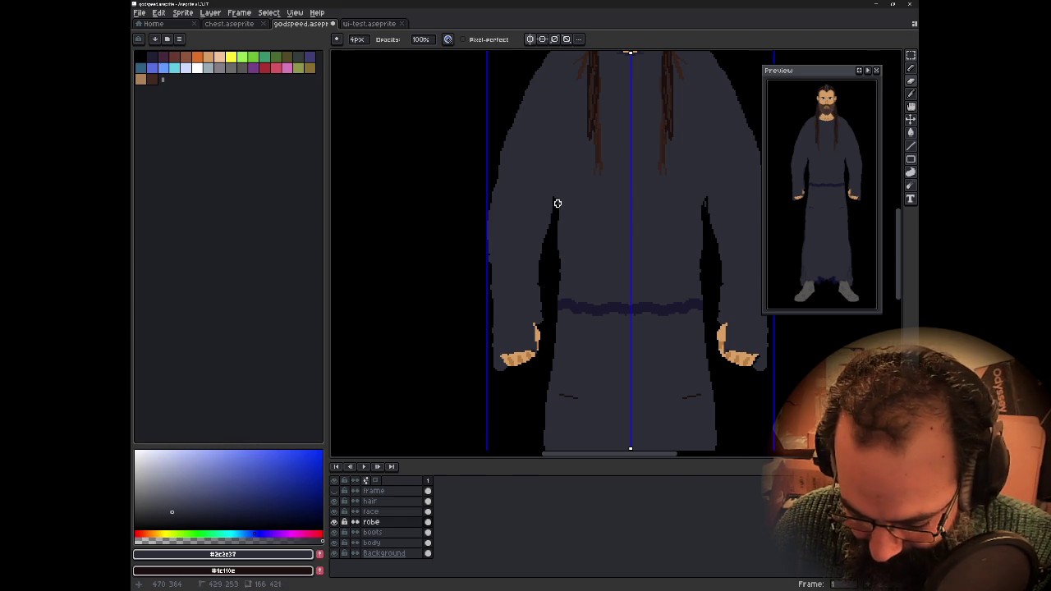
left_click_drag(557, 204, 559, 313)
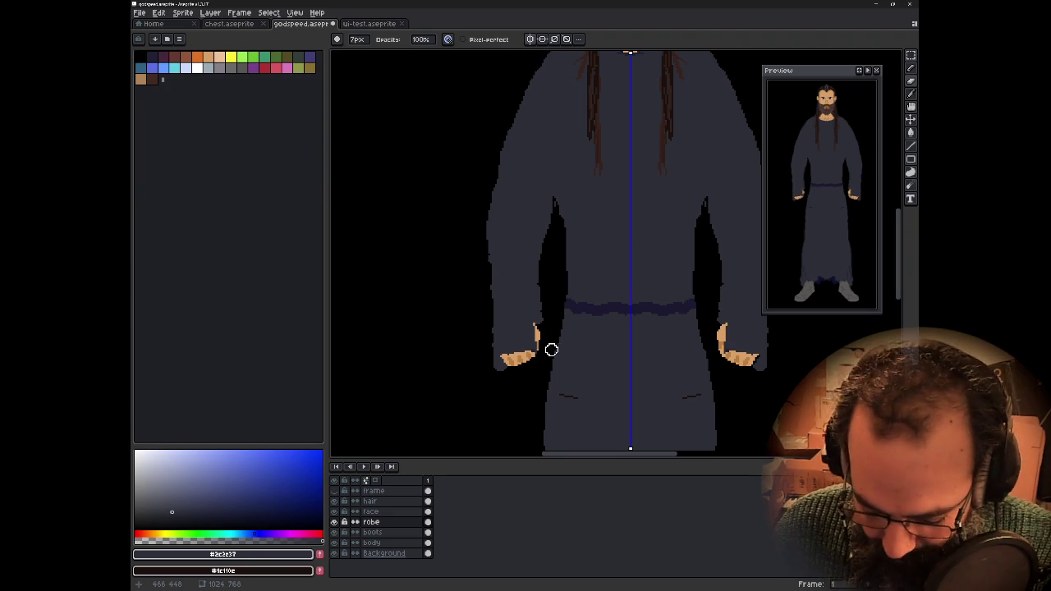
key("ctrl+z")
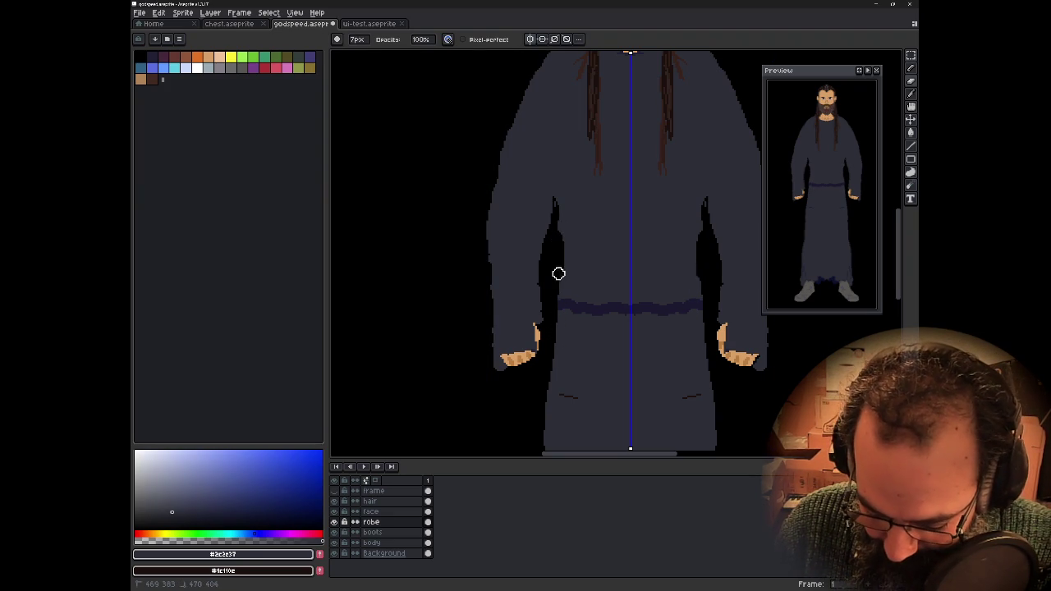
left_click_drag(559, 270, 557, 336)
left_click_drag(559, 244, 557, 227)
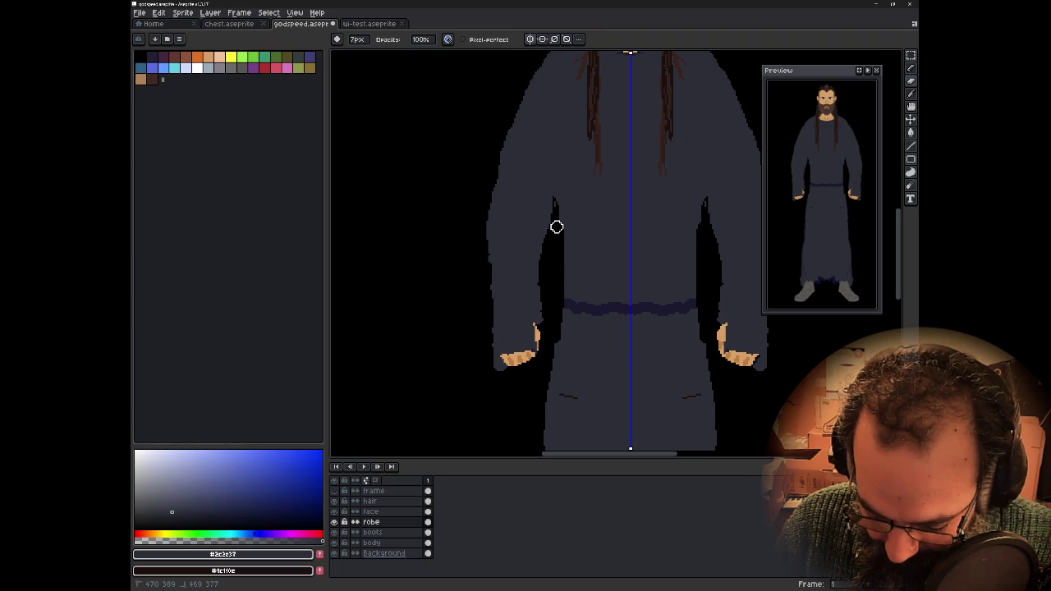
- Shrink the brush to 4px, toggle horizontal symmetry on and off, and switch to the eraser
key("minus")
key("minus")
key("minus")
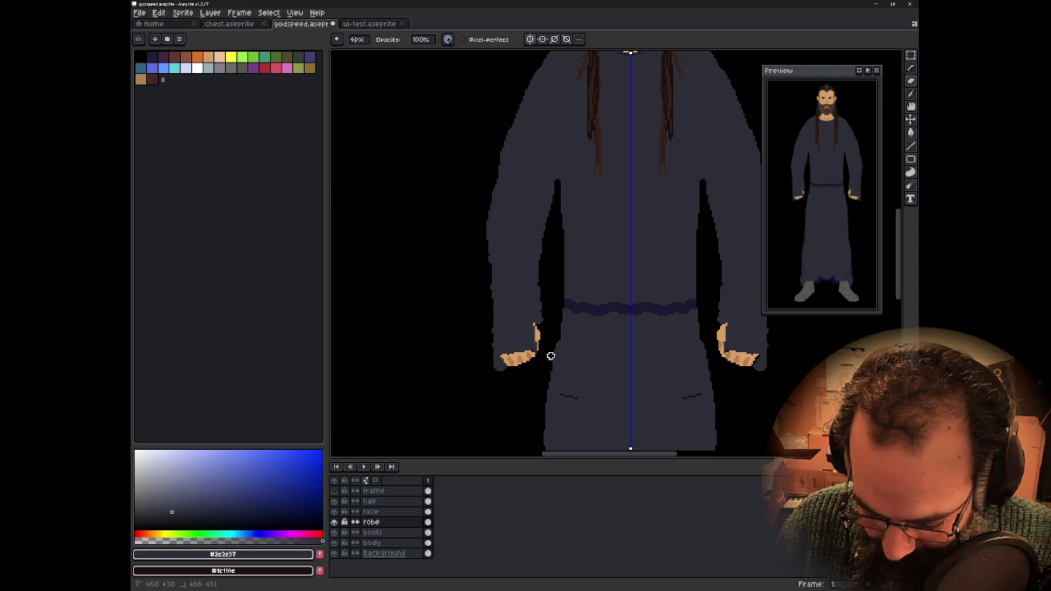
left_click(541, 43)
left_click(540, 44)
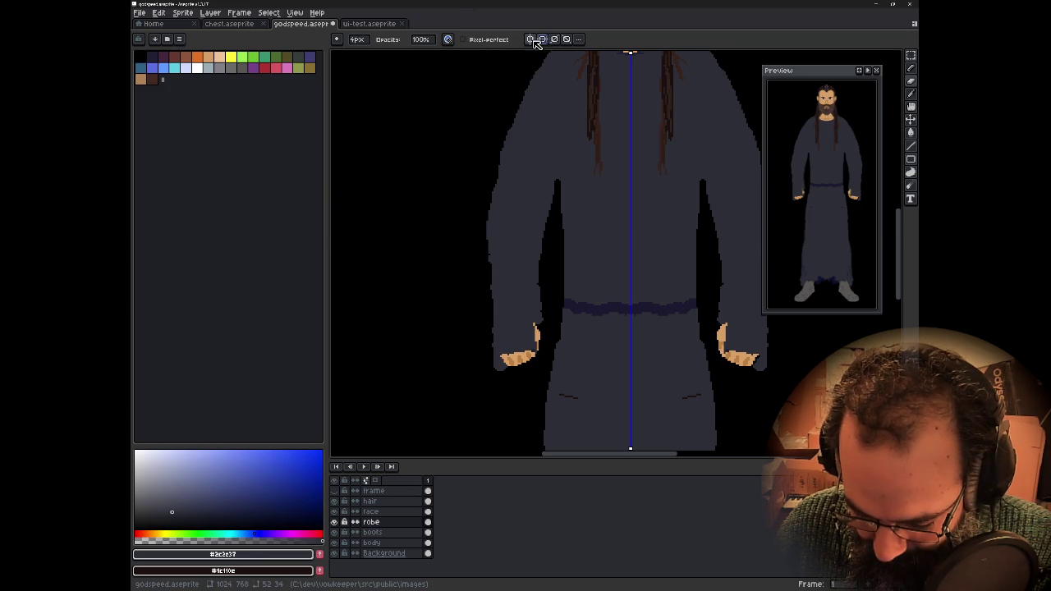
left_click_drag(616, 200, 523, 214)
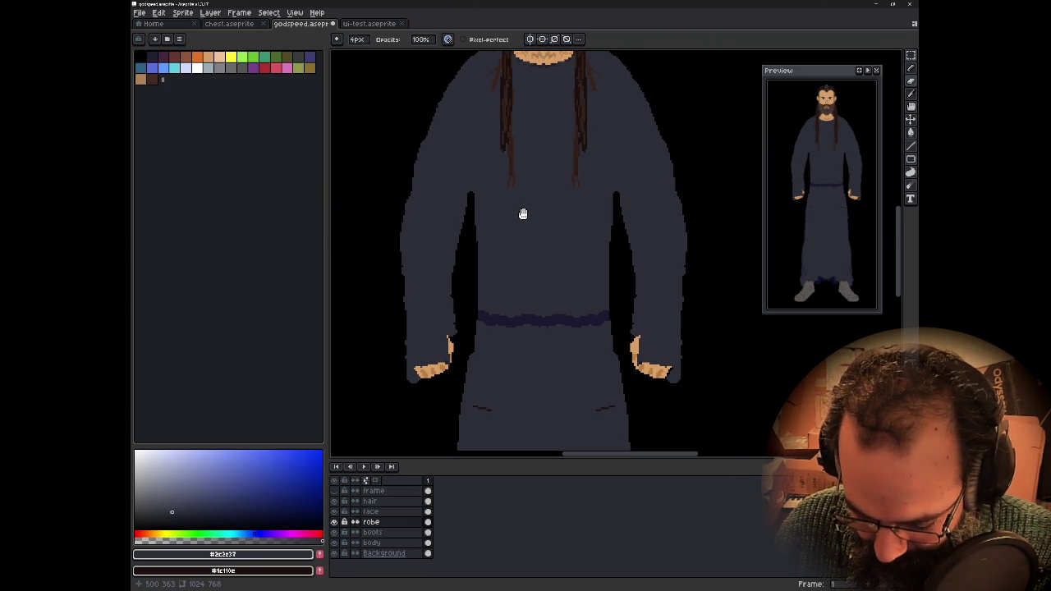
key("e")
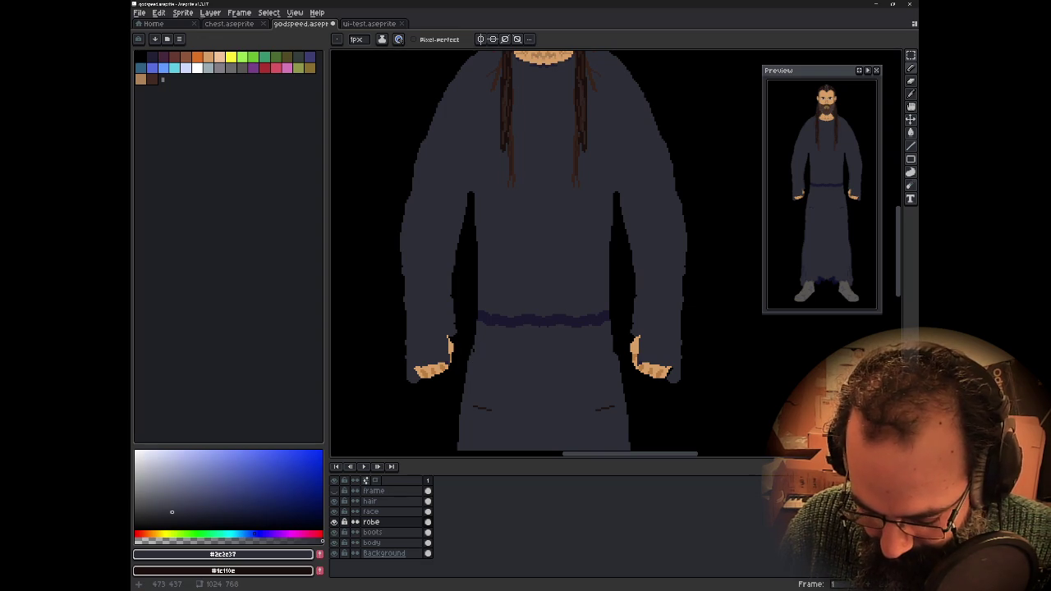
left_click(474, 350)
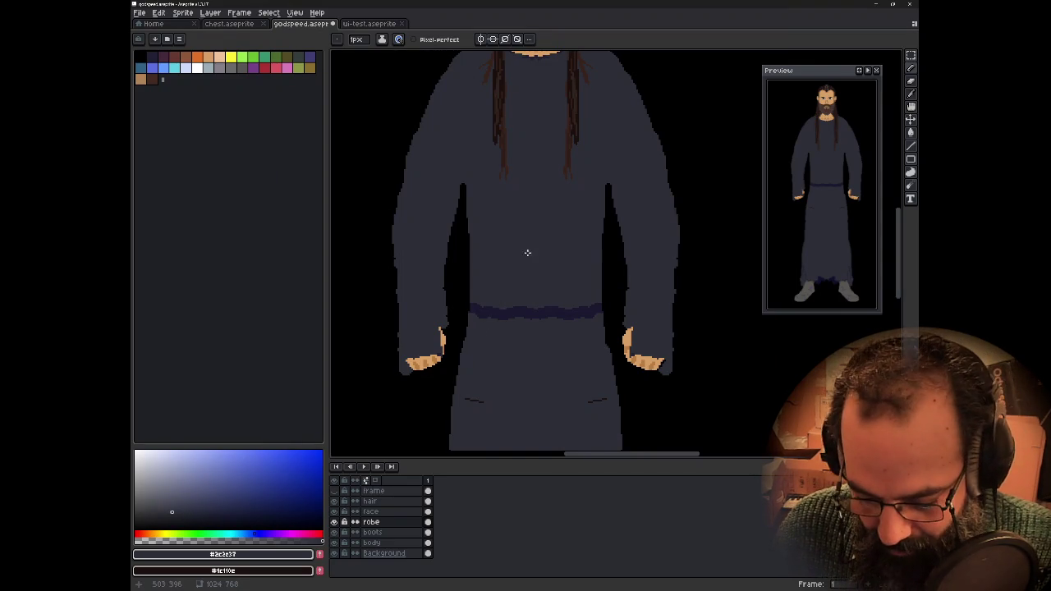
left_click_drag(507, 195, 525, 327)
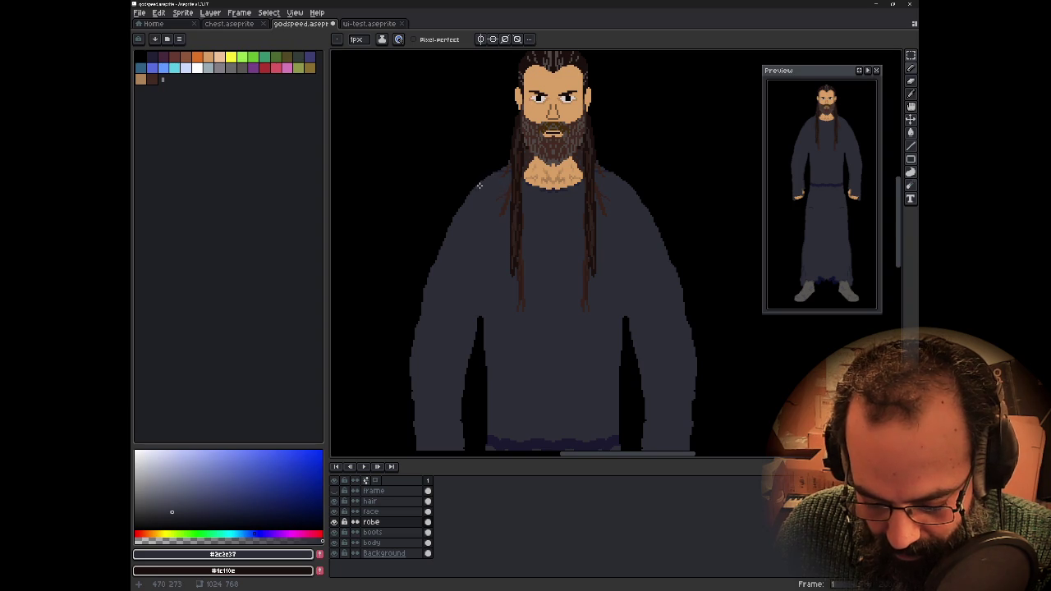
- Erase along the left shoulder edge with the 4px eraser, then undo those shoulder edits
key("e")
left_click_drag(460, 199, 418, 321)
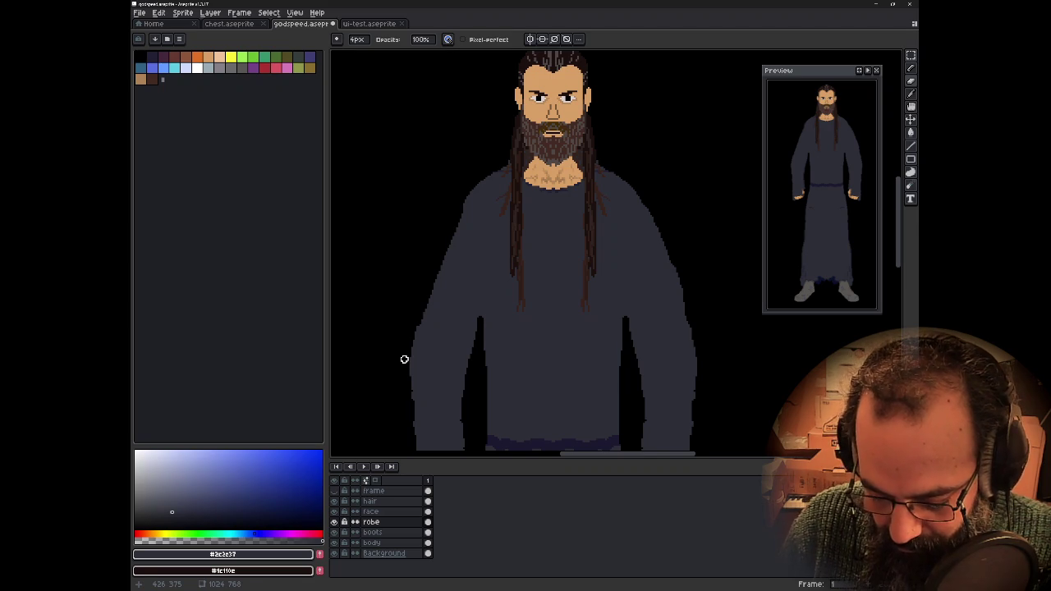
left_click_drag(463, 244, 426, 253)
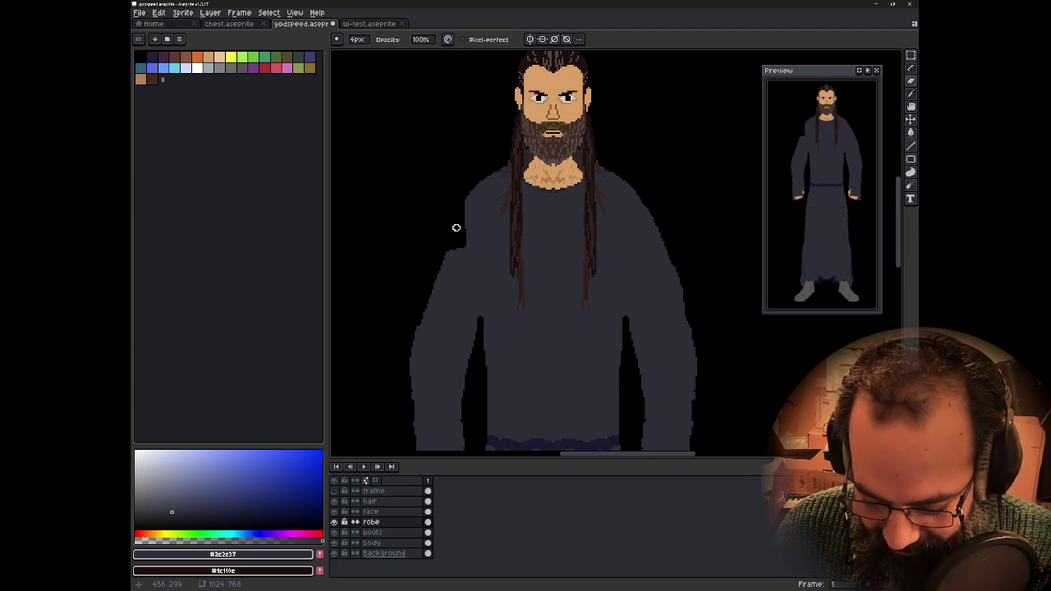
key("ctrl+z")
key("ctrl+z")
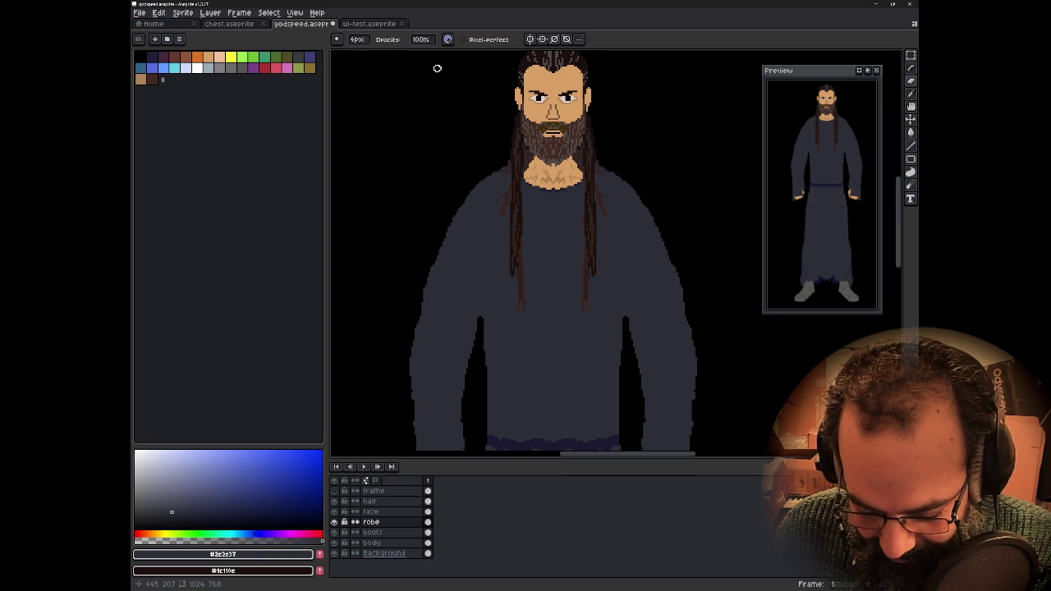
- With left-right symmetry on, trim the robe's outer left edge inward on both sides
left_click(529, 39)
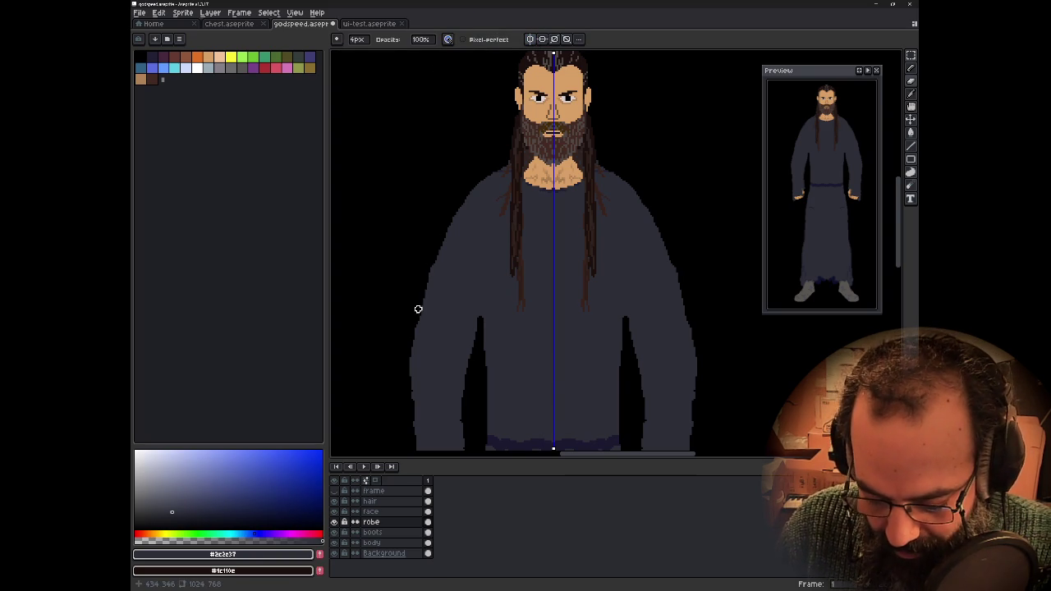
left_click_drag(409, 349, 407, 368)
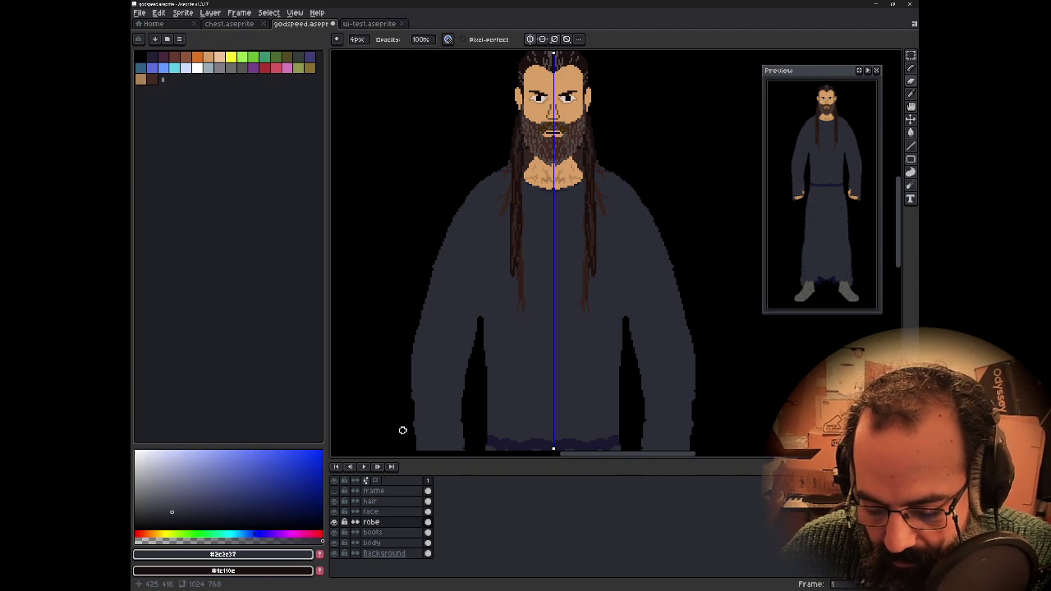
scroll(482, 212, "up", 2)
scroll(504, 258, "up", 3)
scroll(503, 275, "up", 1)
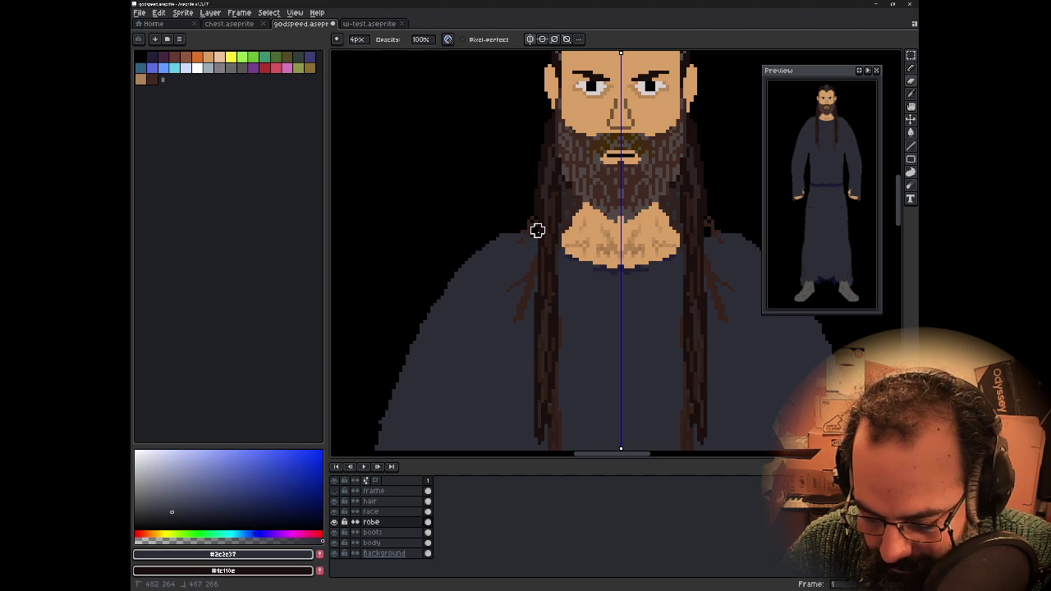
scroll(555, 202, "down", 1)
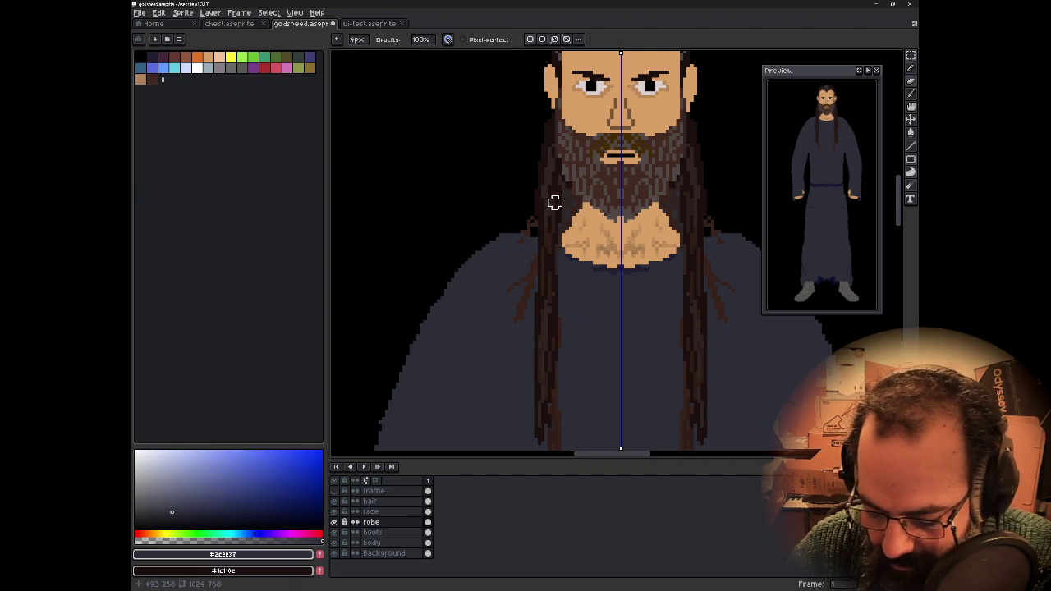
scroll(532, 250, "down", 1)
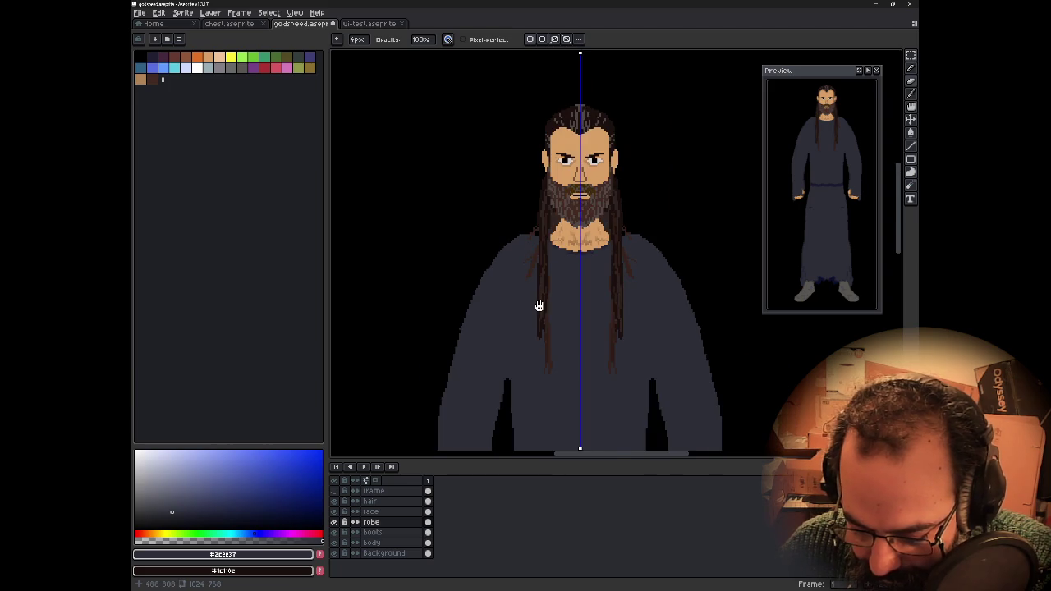
left_click_drag(539, 305, 576, 234)
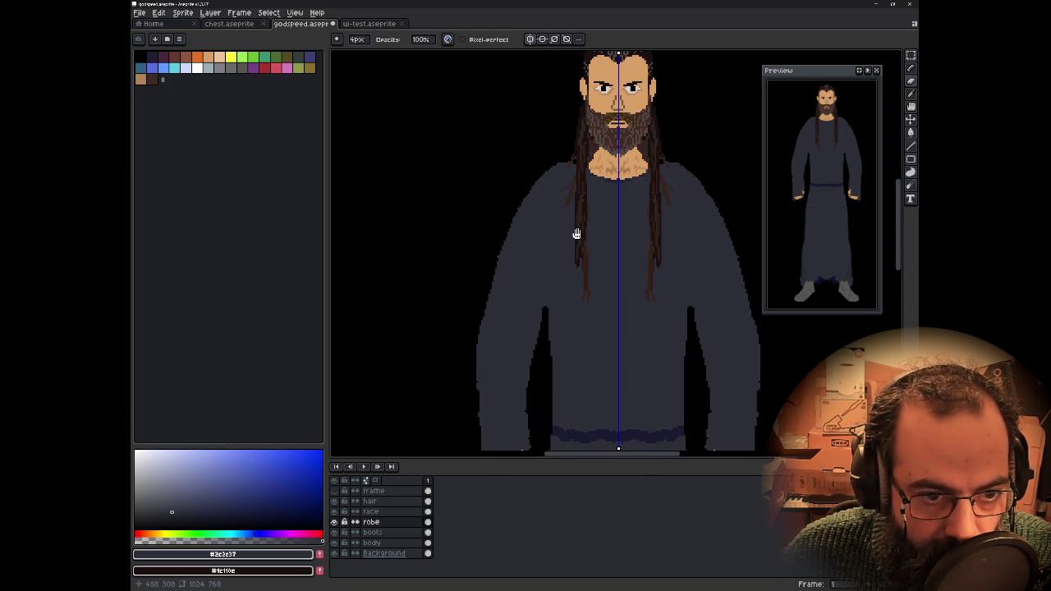
left_click_drag(577, 234, 574, 236)
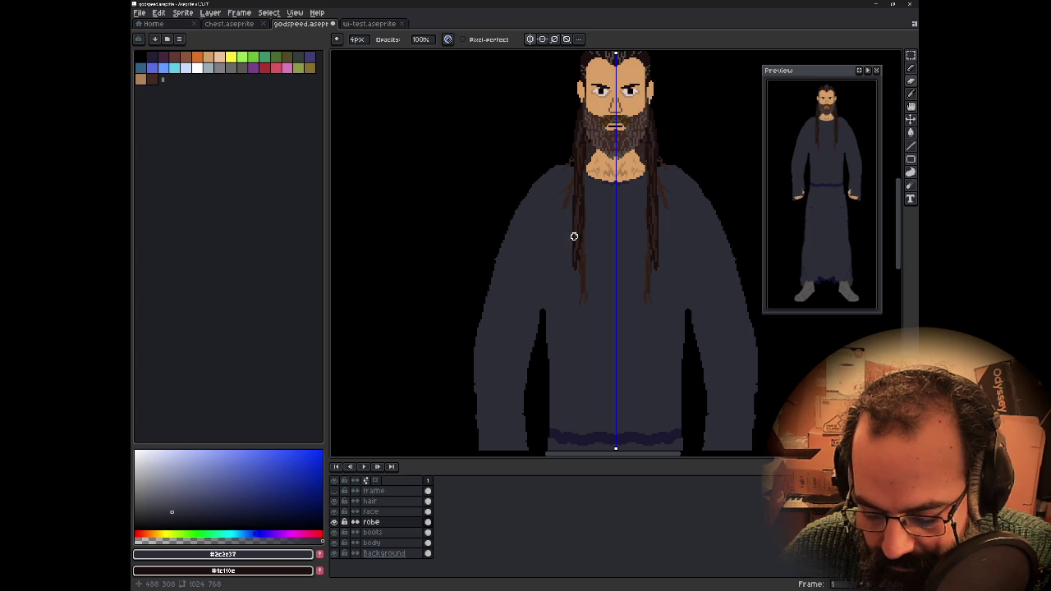
mouse_move(568, 237)
left_mouse_down()
mouse_move(504, 212)
mouse_move(495, 183)
left_mouse_up()
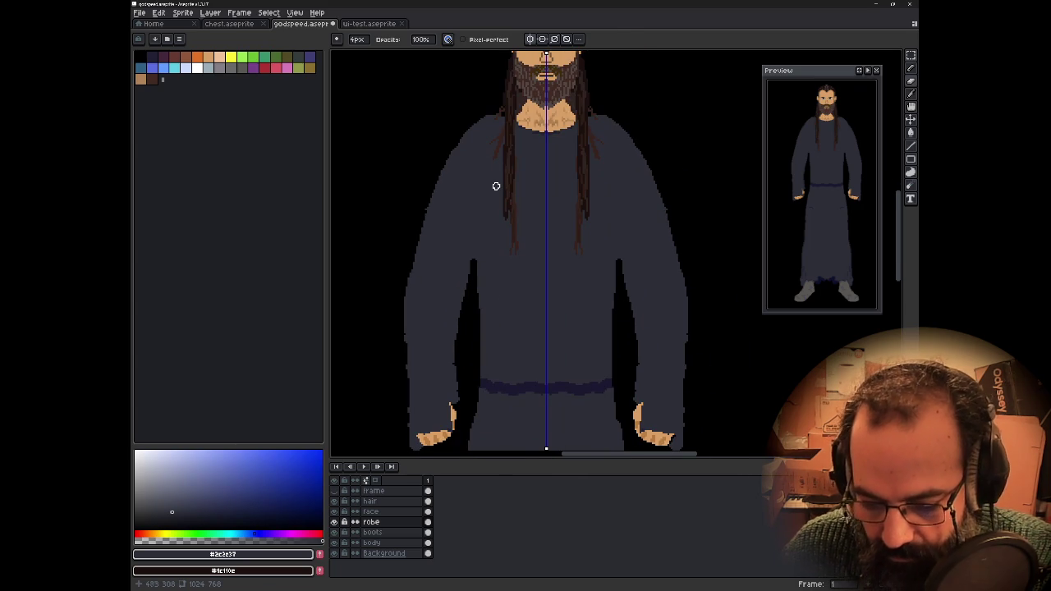
- Select both arms, nudge them one pixel left and back right, and commit the move
key("m")
left_click_drag(365, 106, 459, 450)
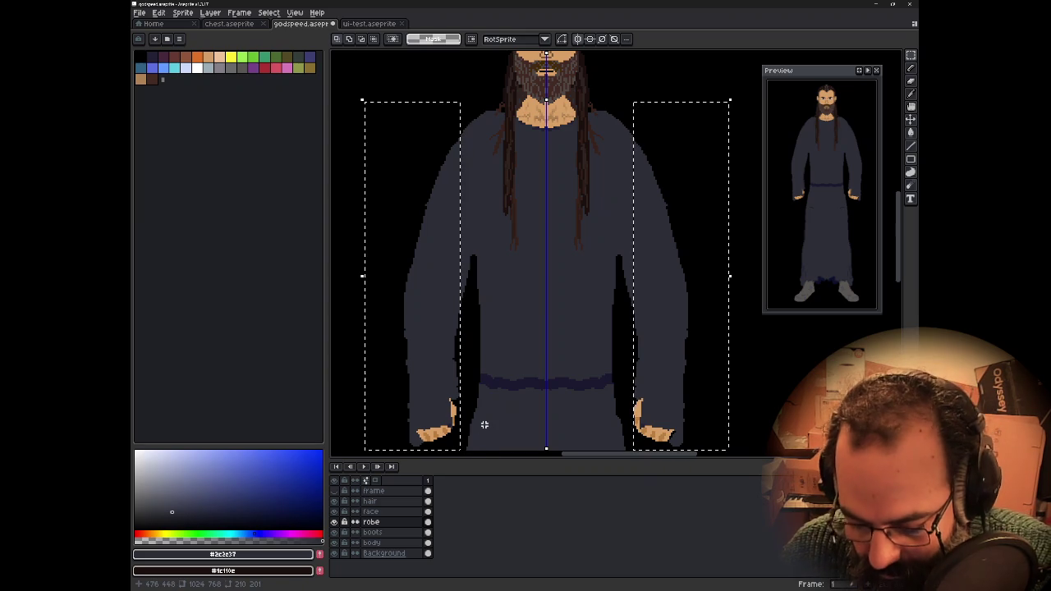
left_click_drag(463, 456, 484, 424)
key("ctrl+z")
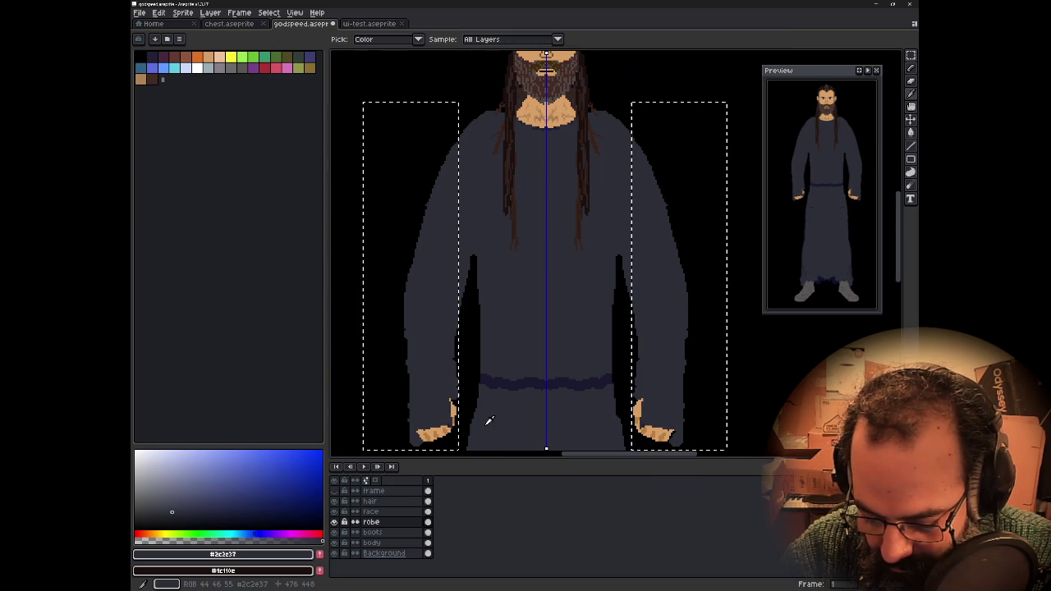
key("Left")
key("Right")
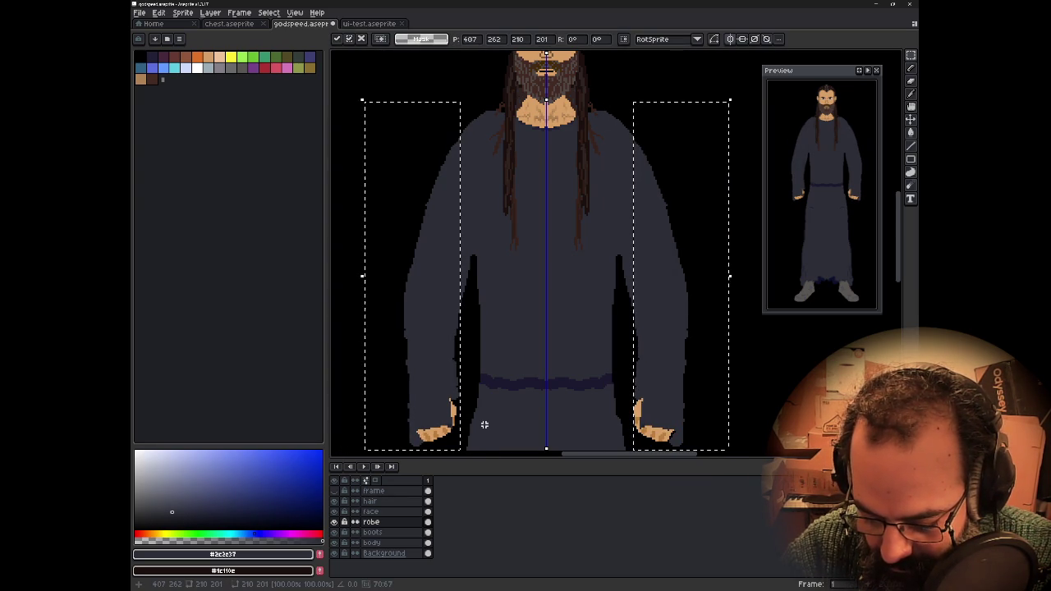
key("ctrl+d")
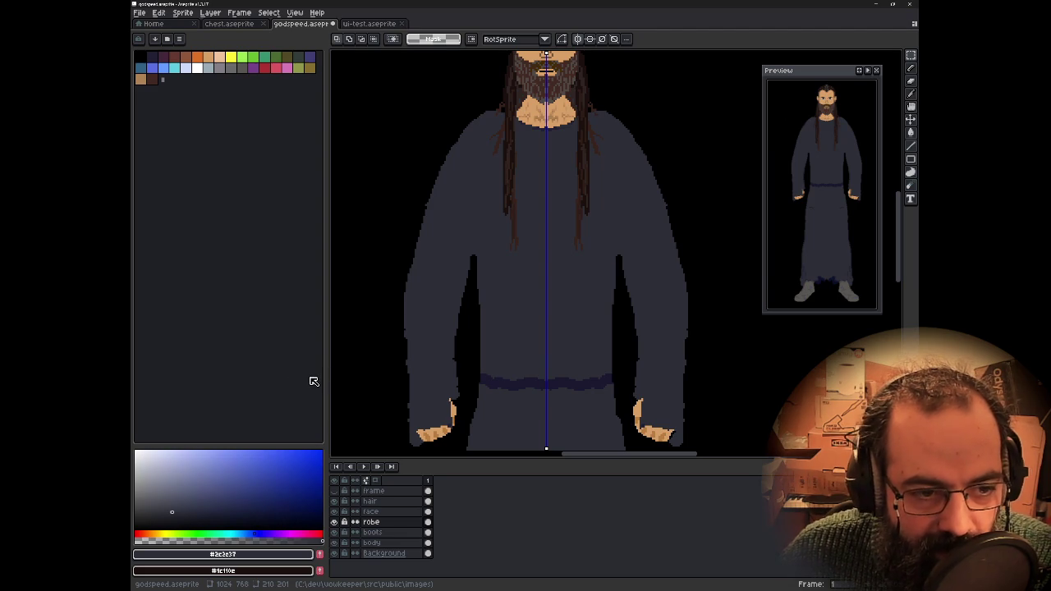
- Resize the palette panel and pencil a dark outline down the robe's shoulder edge
mouse_move(324, 367)
left_mouse_down()
mouse_move(426, 280)
mouse_move(241, 307)
left_mouse_up()
mouse_move(399, 317)
left_mouse_down()
mouse_move(469, 287)
mouse_move(412, 289)
left_mouse_up()
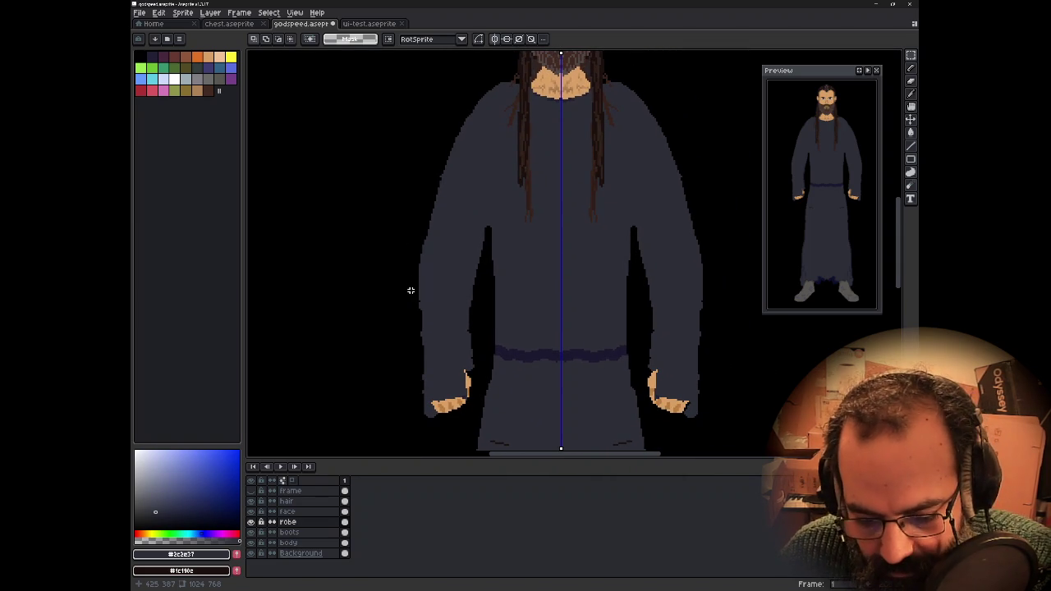
key("b")
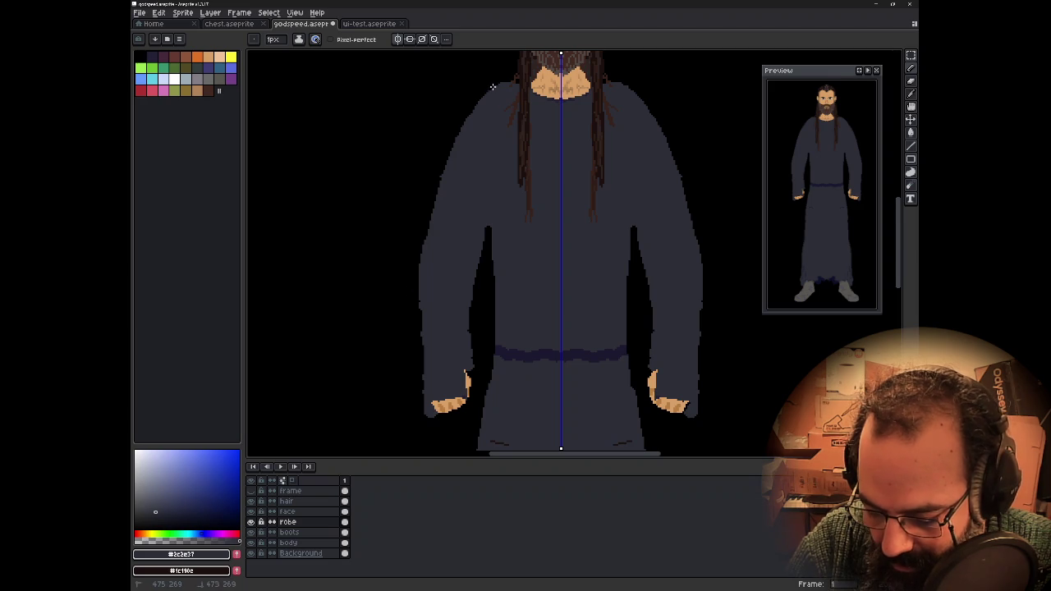
left_click_drag(442, 134, 424, 210)
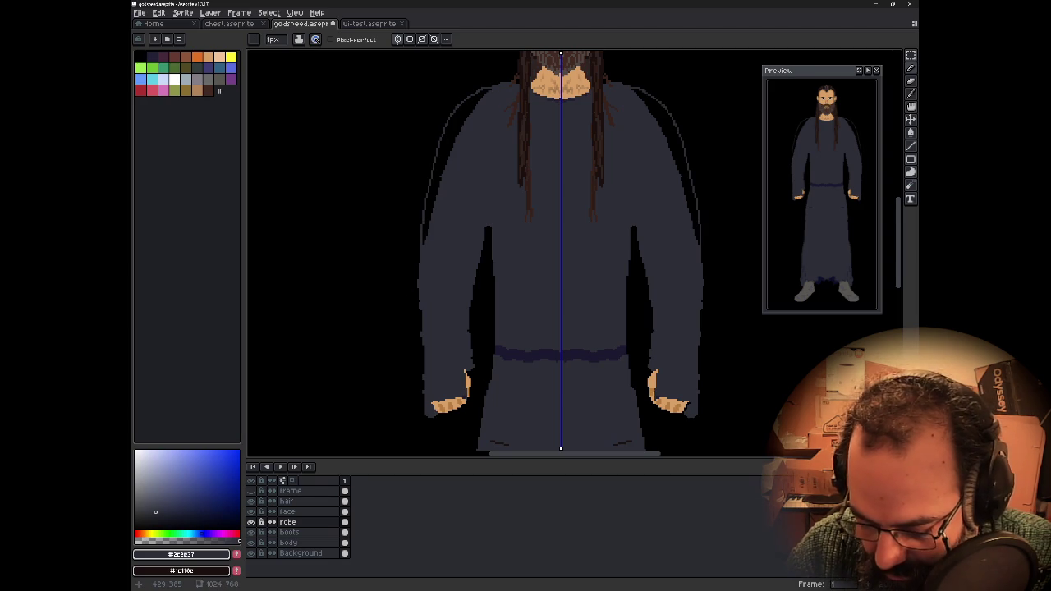
- Erase a mirrored gap along each sleeve's inner edge
key("e")
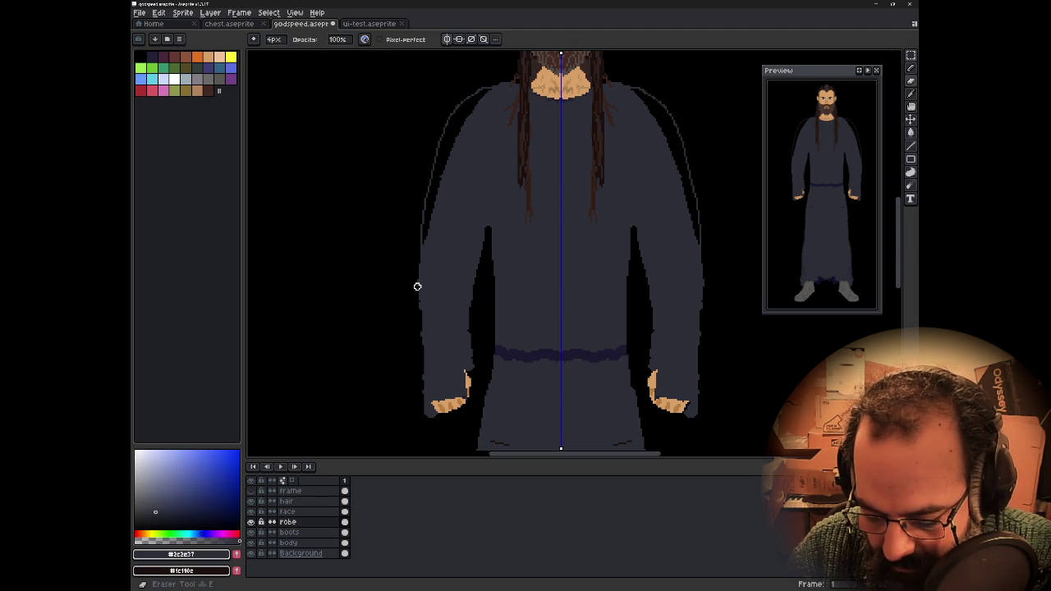
left_click_drag(469, 305, 485, 207)
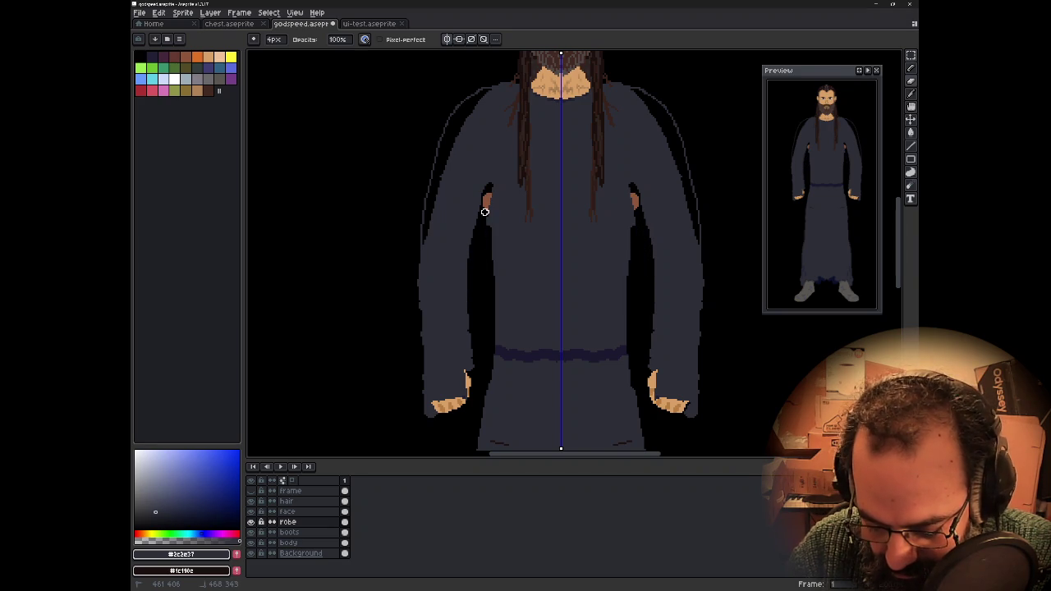
scroll(472, 261, "up", 1)
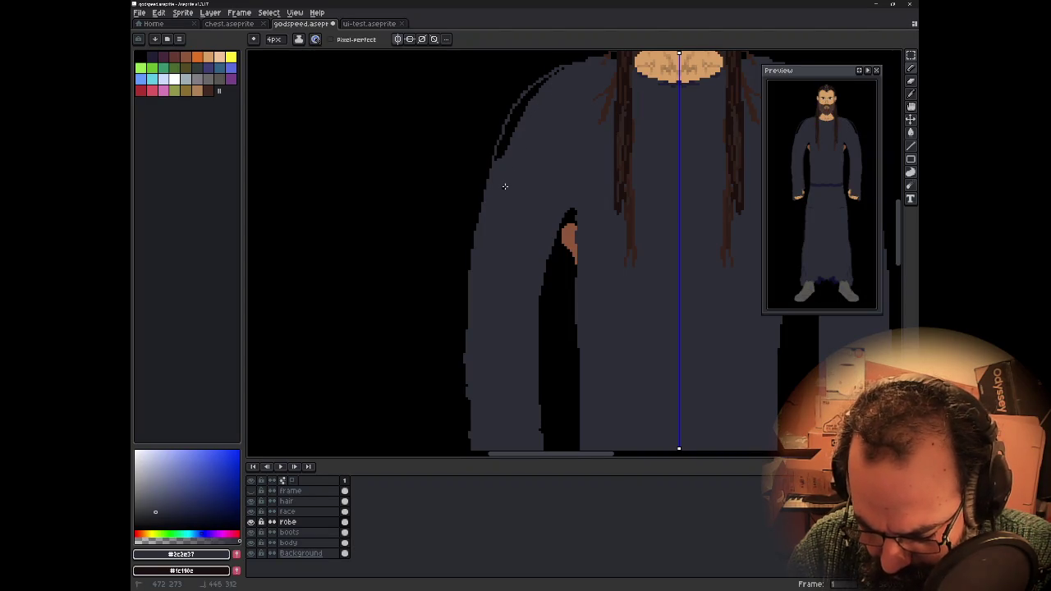
- Repaint the shoulder outline pixels in robe colour and fill the black shoulder patch
left_click_drag(510, 143, 506, 154)
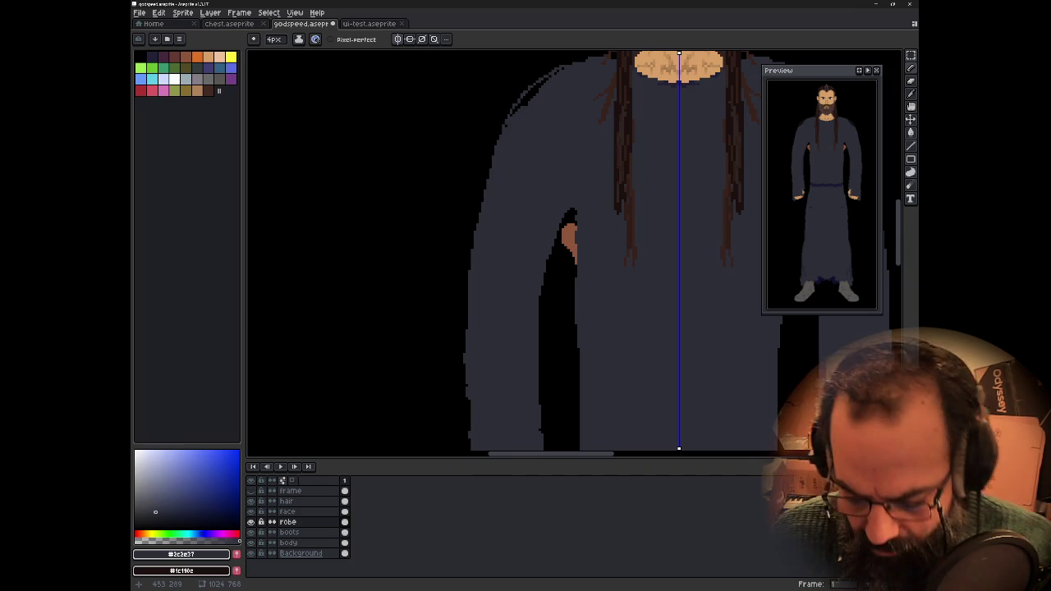
left_click(558, 74)
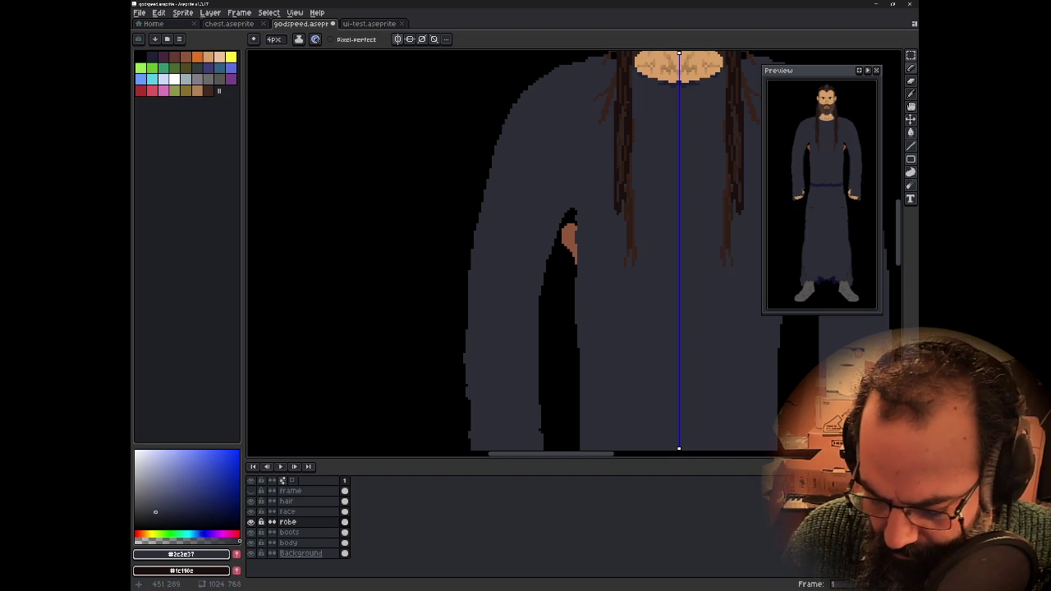
mouse_move(536, 80)
left_mouse_down()
mouse_move(485, 110)
mouse_move(420, 117)
left_mouse_up()
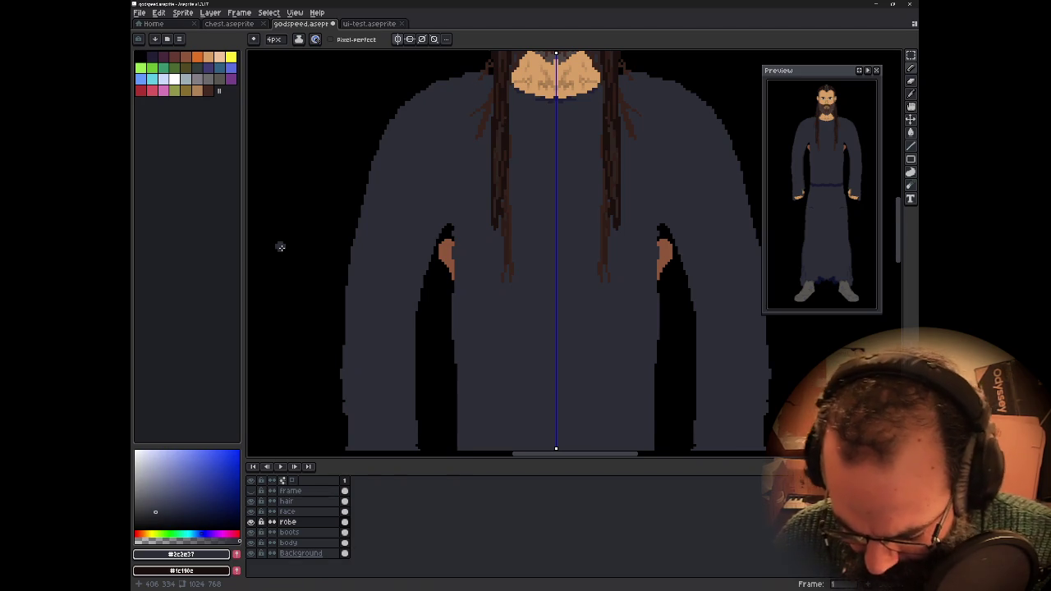
mouse_move(305, 246)
left_mouse_down()
mouse_move(296, 335)
mouse_move(375, 328)
left_mouse_up()
scroll(296, 335, "down", 1)
scroll(376, 330, "up", 1)
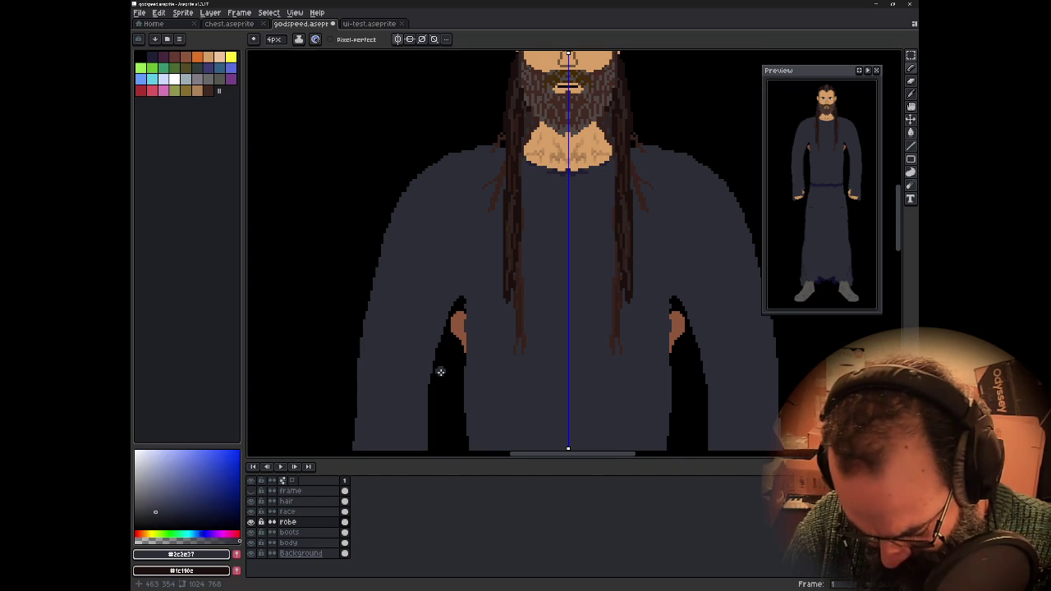
- Hide the robe layer and make the body layer active to reveal the bare arms
left_click(250, 522)
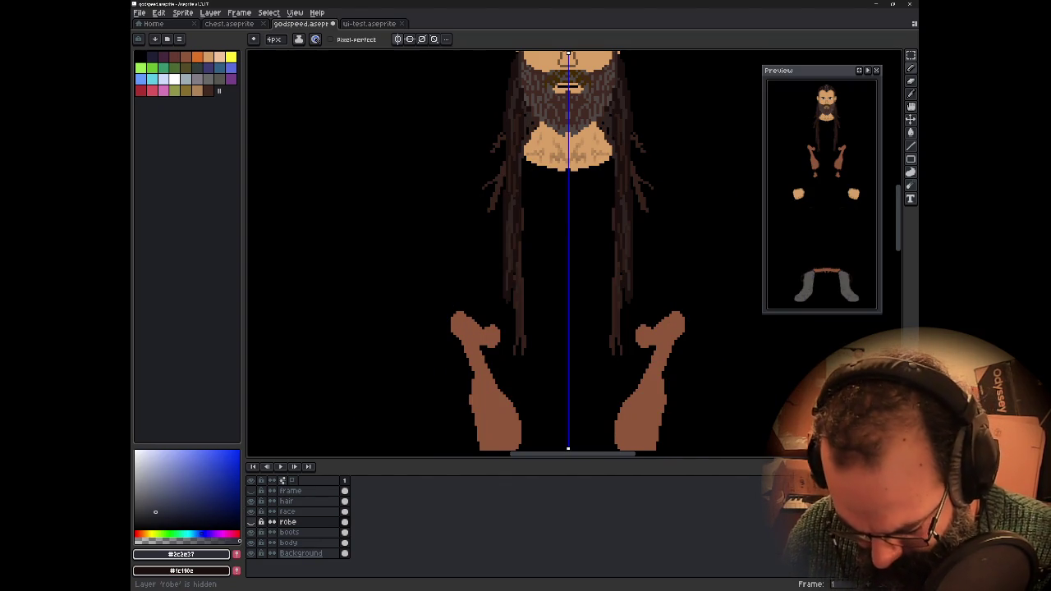
left_click(251, 512)
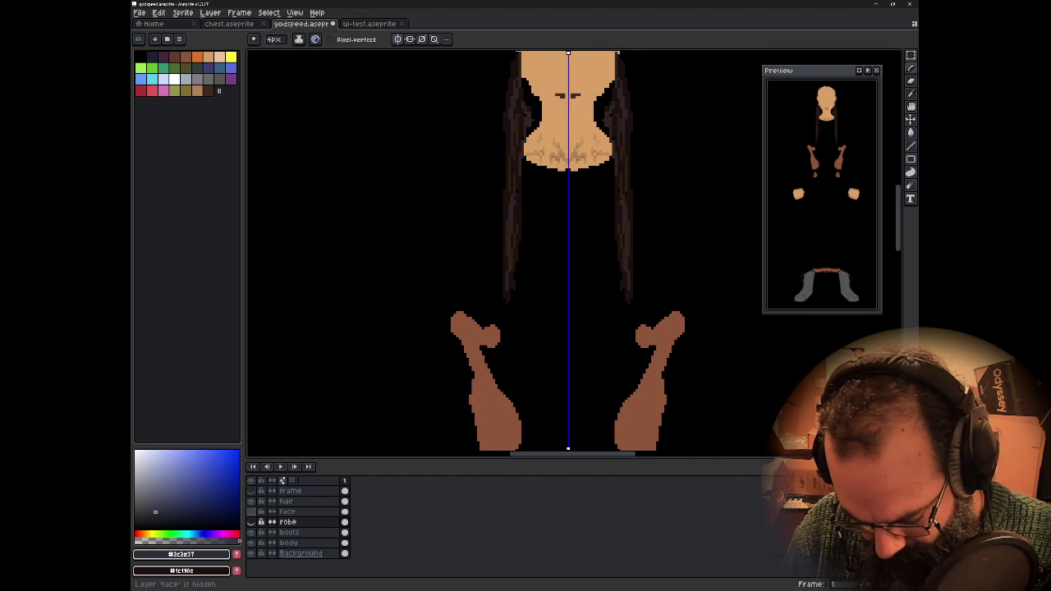
left_click(251, 512)
left_click(250, 532)
left_click(250, 543)
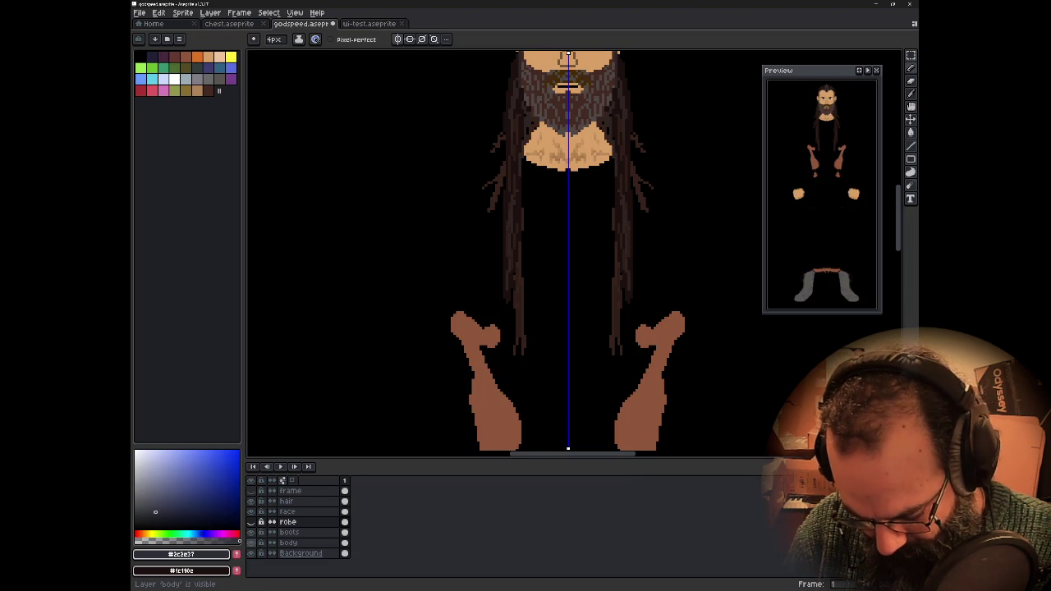
left_click(292, 543)
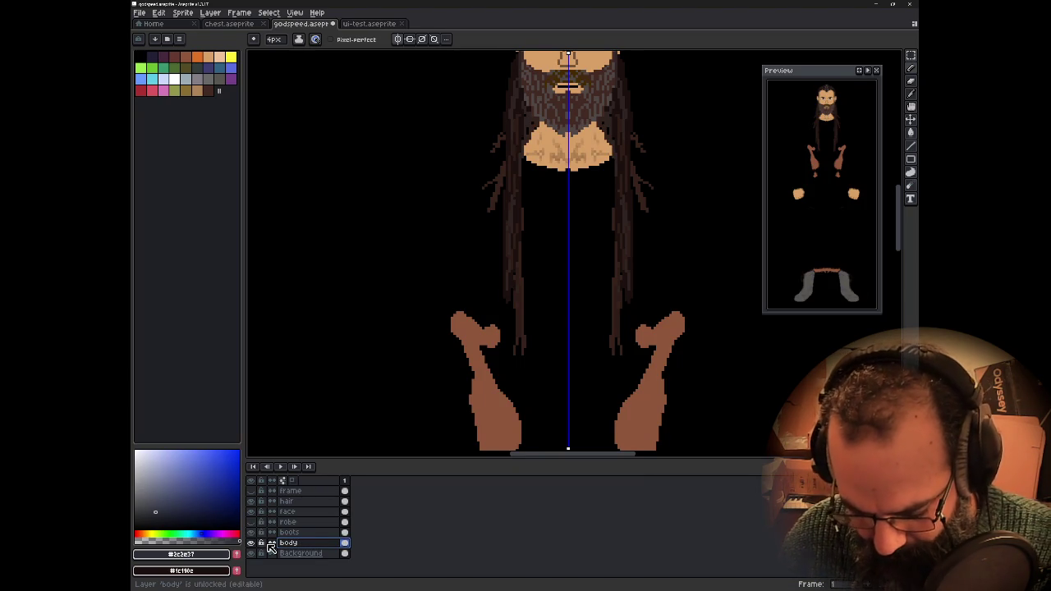
mouse_move(587, 207)
left_mouse_down()
mouse_move(534, 188)
mouse_move(549, 87)
left_mouse_up()
- Magic-wand select the bare arms and hands, delete them, and show the robe layer again
key("w")
left_click(483, 304)
left_click(469, 348, "shift")
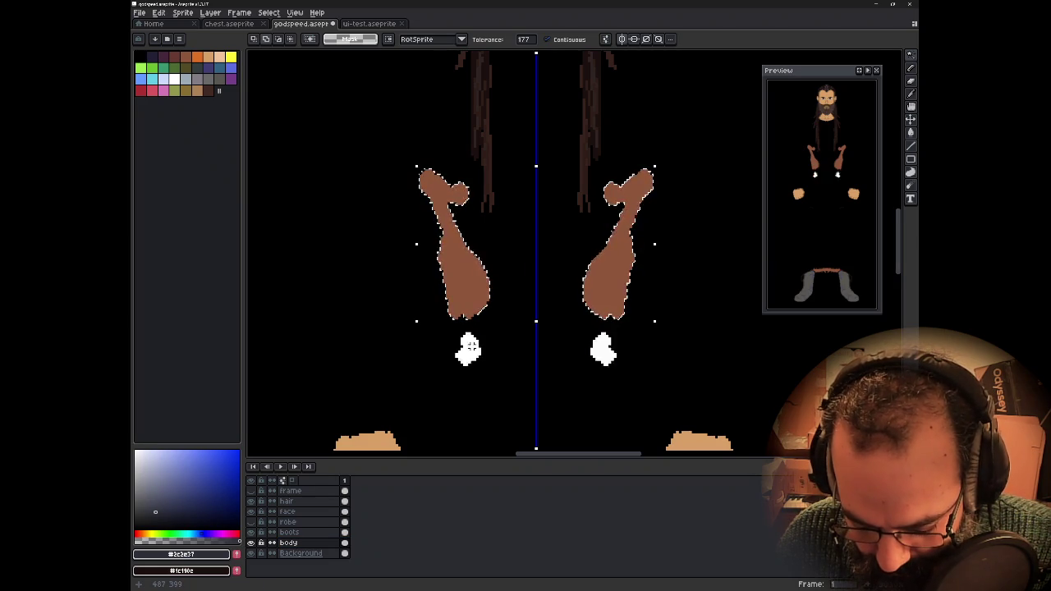
key("Delete")
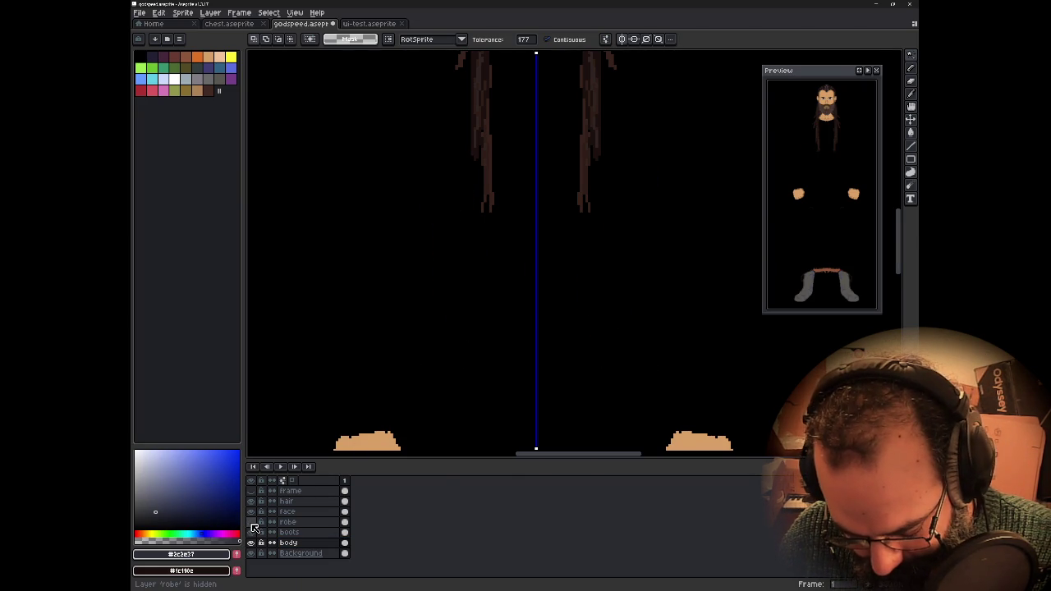
left_click(251, 522)
mouse_move(444, 219)
left_mouse_down()
mouse_move(495, 400)
mouse_move(510, 375)
mouse_move(495, 342)
left_mouse_up()
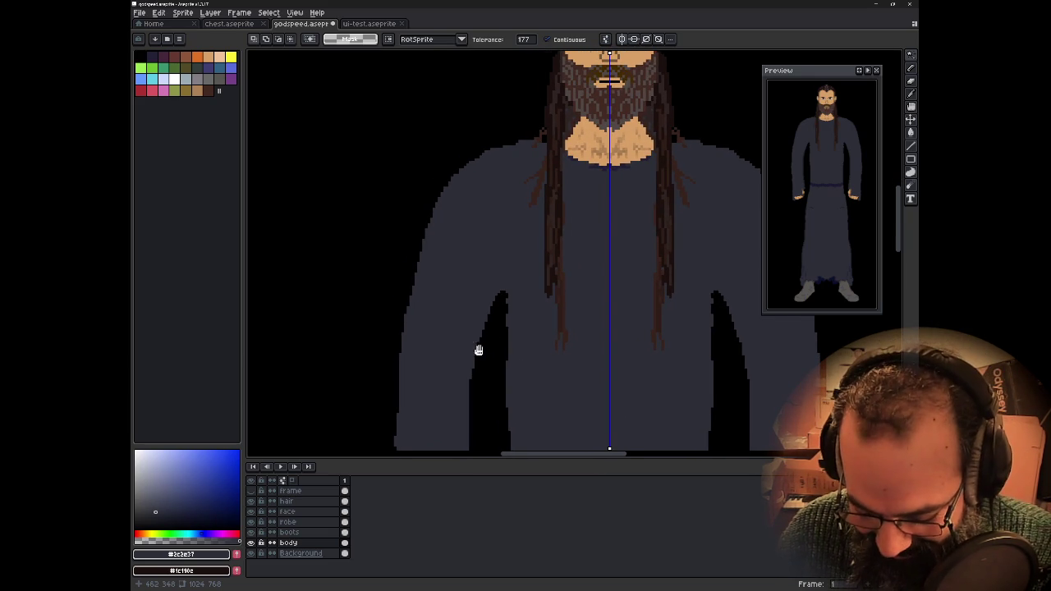
scroll(479, 350, "down", 1)
scroll(446, 324, "down", 3)
scroll(460, 332, "up", 1)
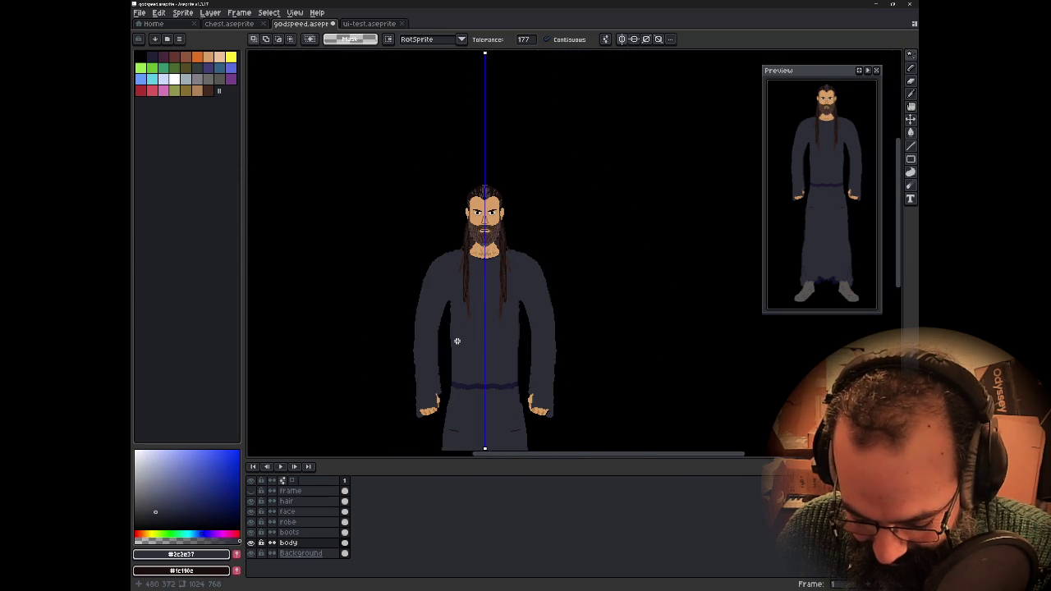
- Zoom and pan over the enlarged torso and switch to the eraser
scroll(457, 341, "up", 1)
left_click_drag(452, 340, 495, 355)
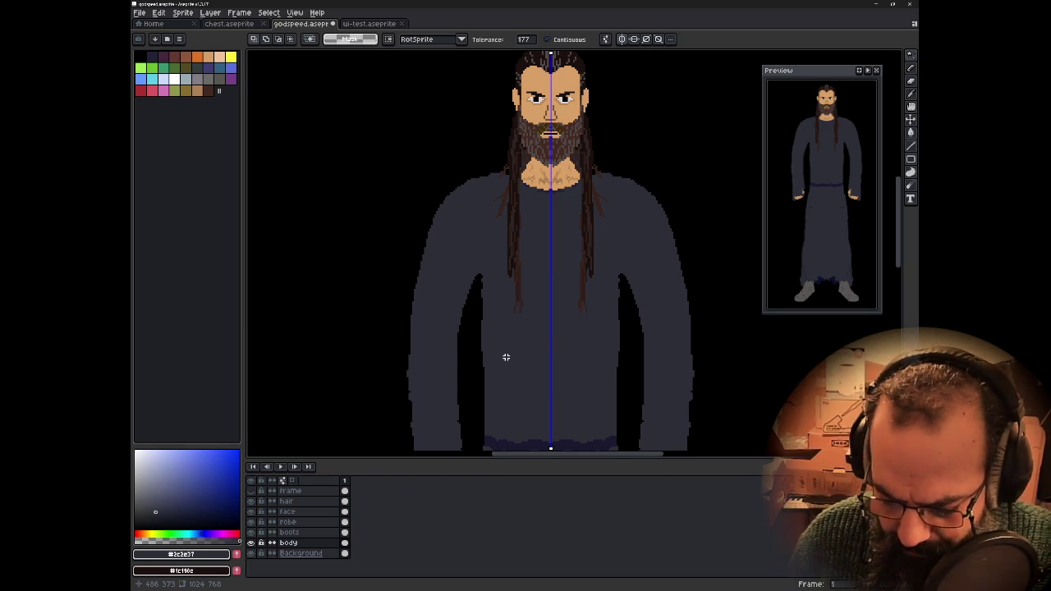
scroll(506, 358, "up", 1)
left_click_drag(506, 357, 436, 331)
key("e")
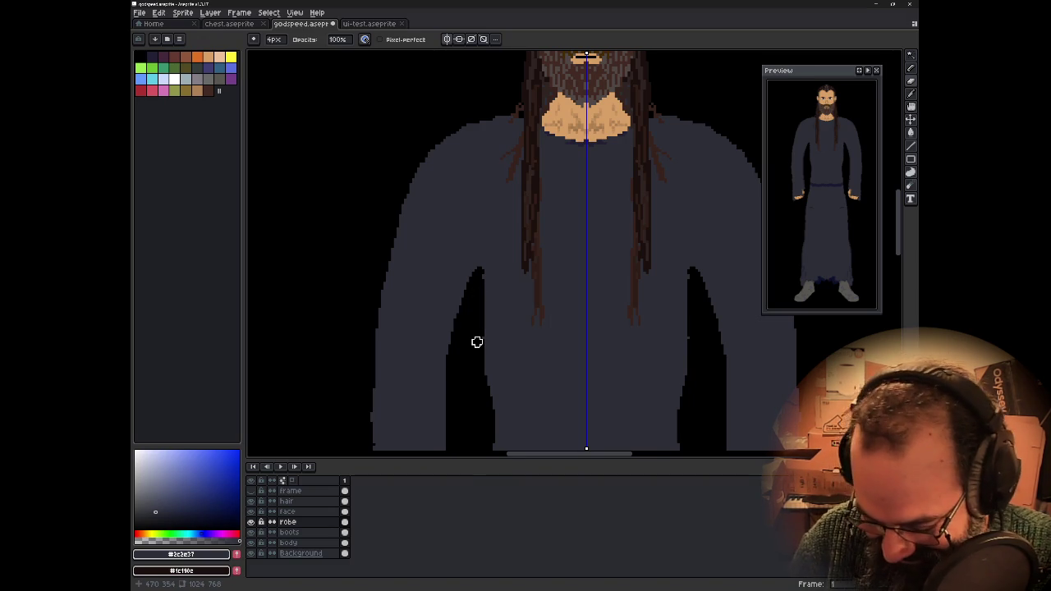
scroll(514, 279, "down", 2)
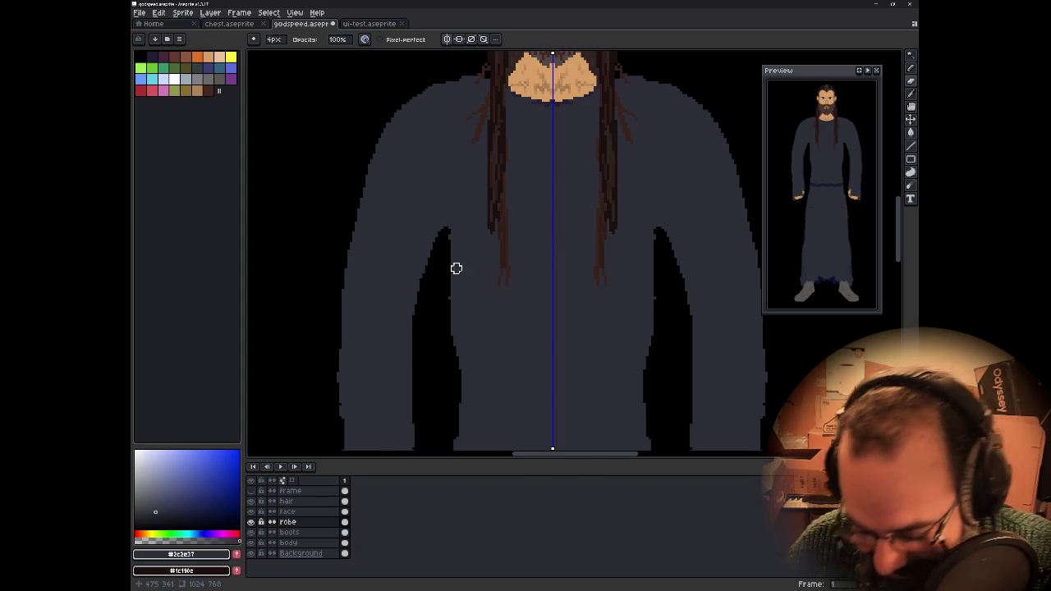
scroll(453, 271, "down", 1)
scroll(474, 237, "down", 1)
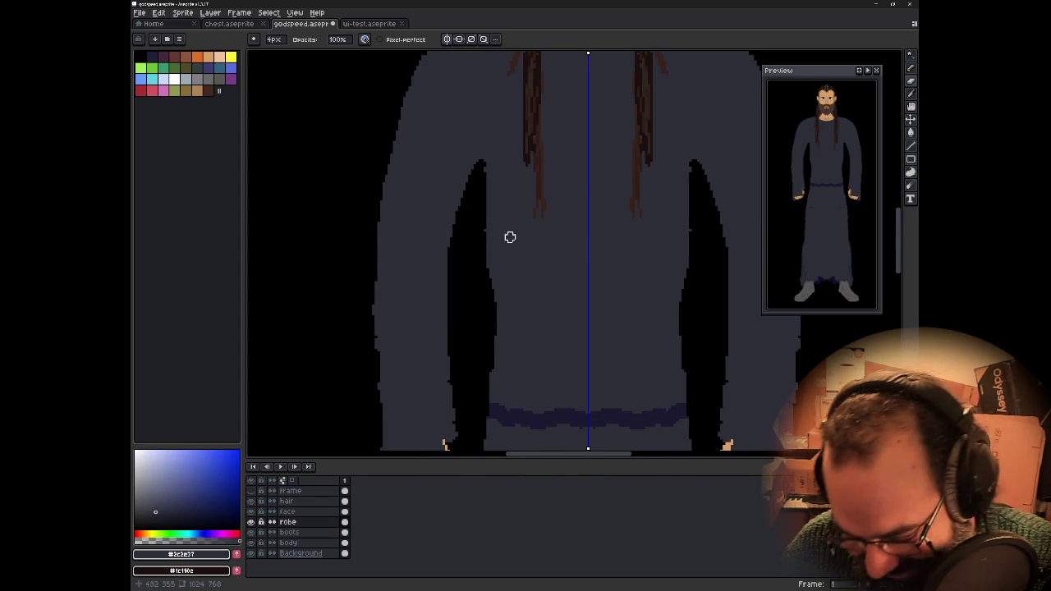
scroll(513, 232, "right", 1)
scroll(493, 248, "right", 1)
scroll(474, 235, "up", 1)
scroll(471, 279, "up", 2)
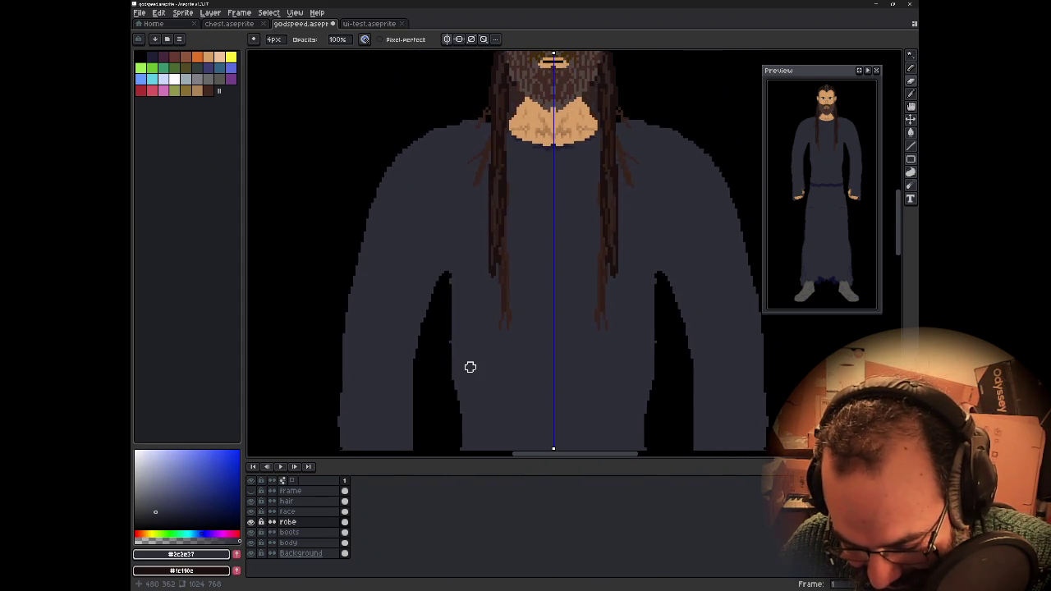
scroll(470, 367, "down", 3)
scroll(471, 367, "up", 3)
- Redraw the robe's outer edge down the left arm, mirrored onto the right arm
left_click_drag(469, 367, 519, 242)
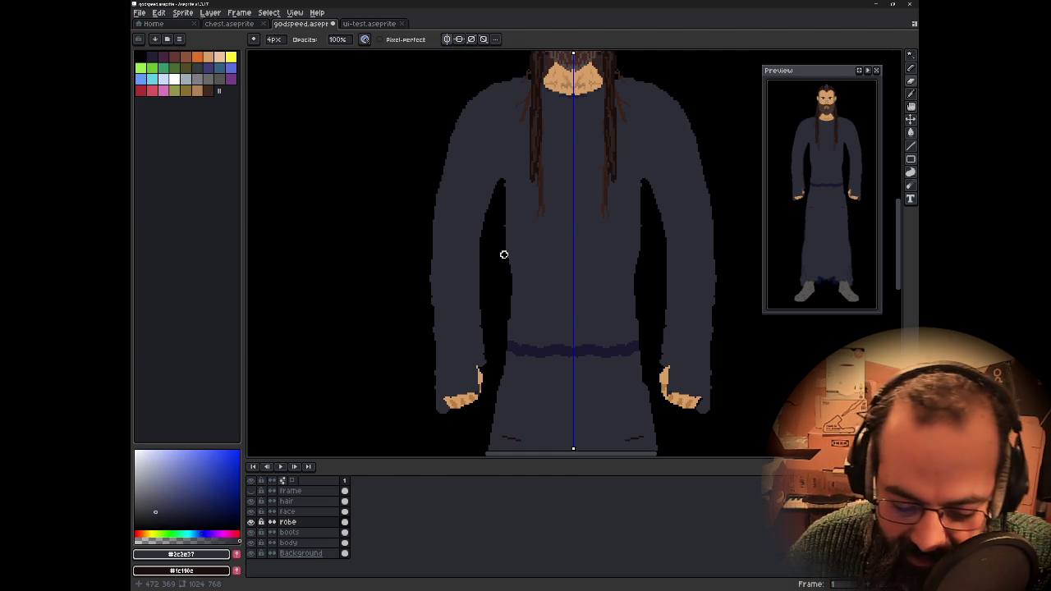
left_click_drag(481, 242, 464, 259)
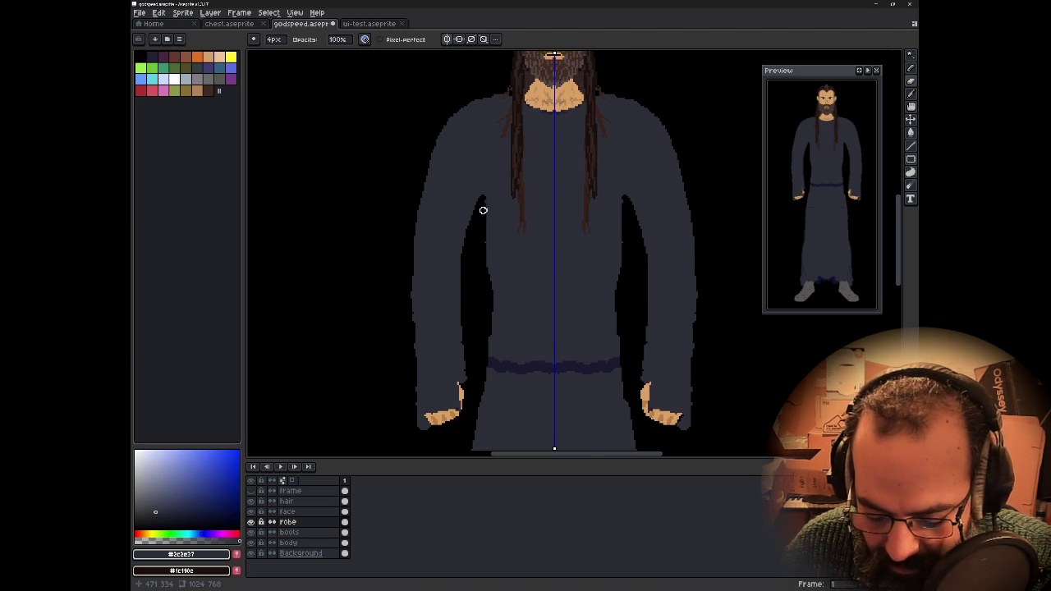
scroll(483, 209, "up", 2)
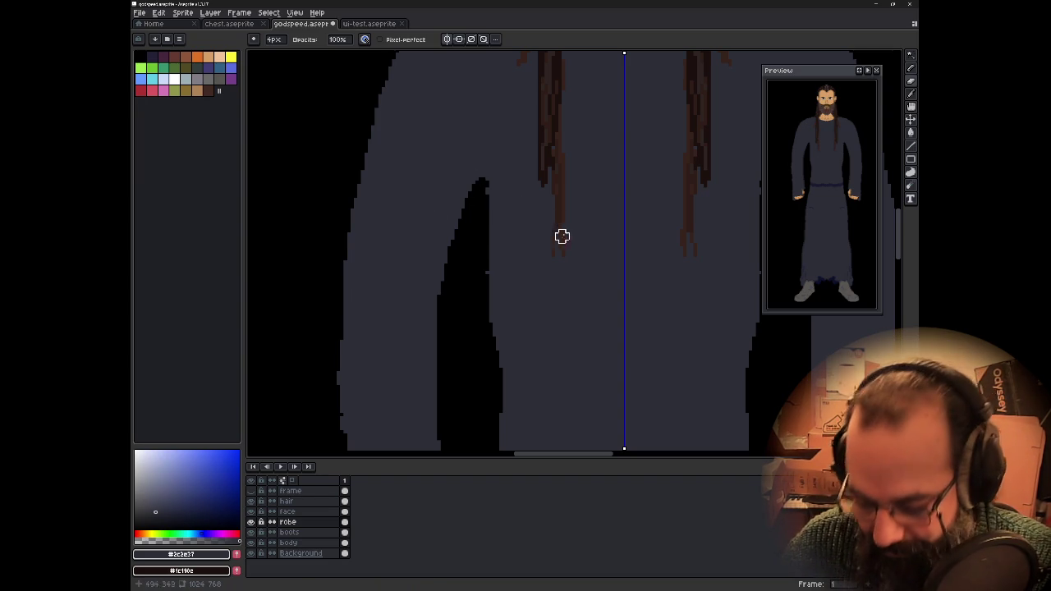
scroll(581, 237, "down", 2)
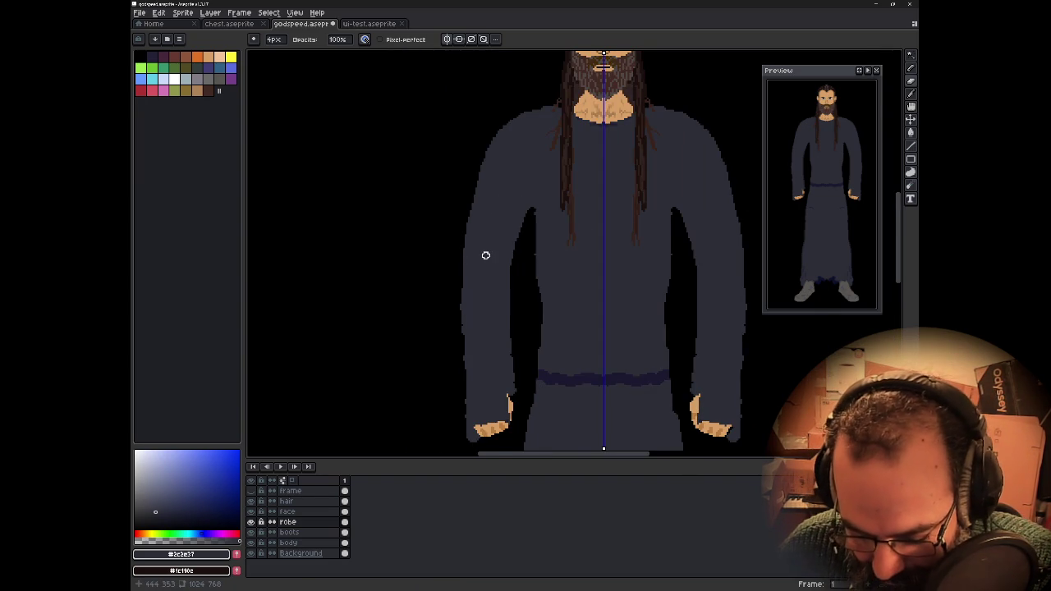
left_click_drag(486, 255, 485, 282)
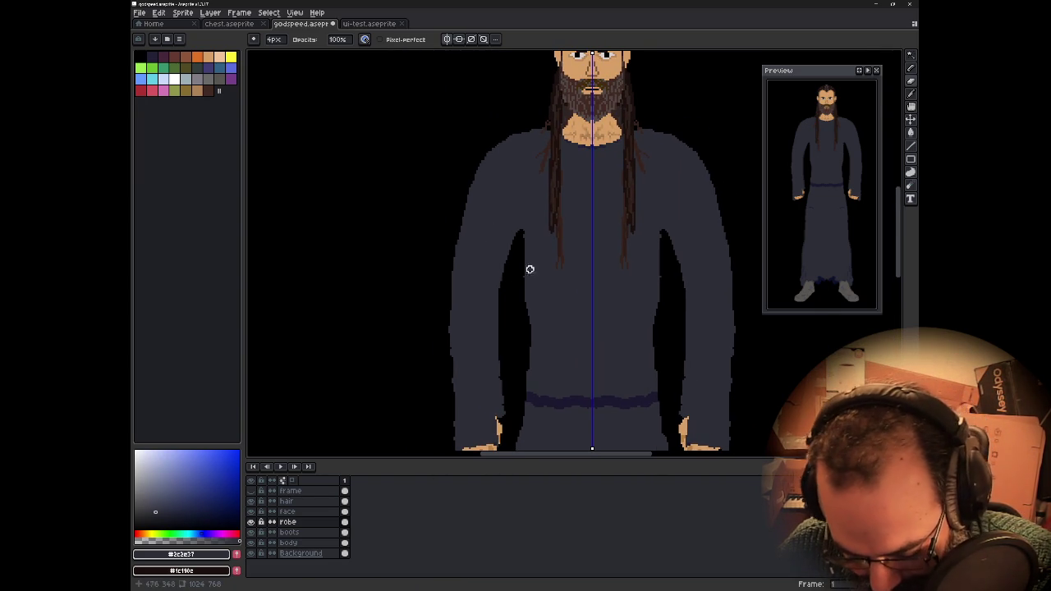
scroll(554, 247, "up", 1)
left_click_drag(514, 226, 502, 300)
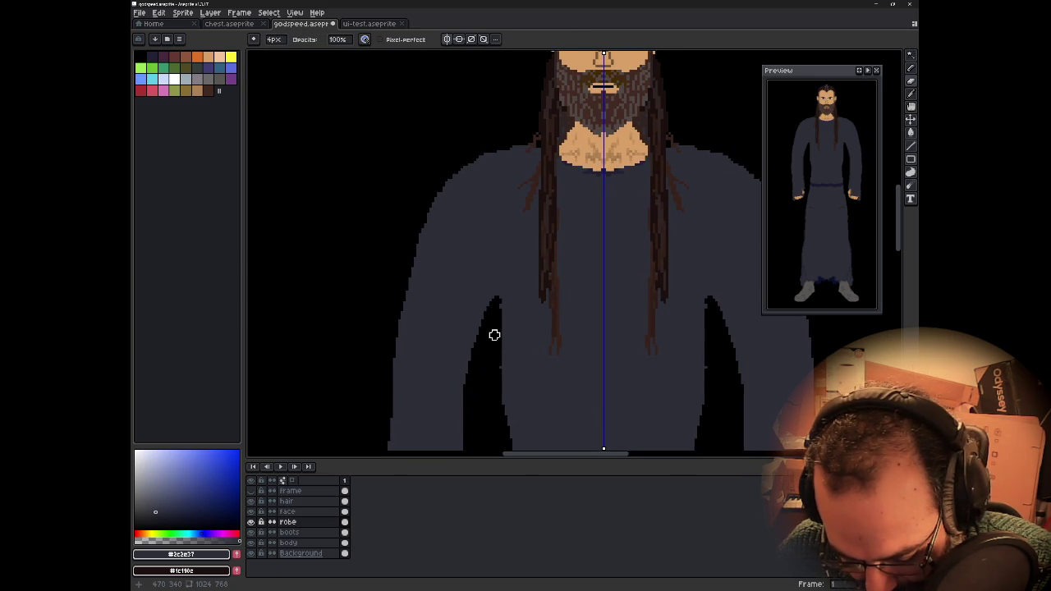
left_click_drag(495, 335, 497, 312)
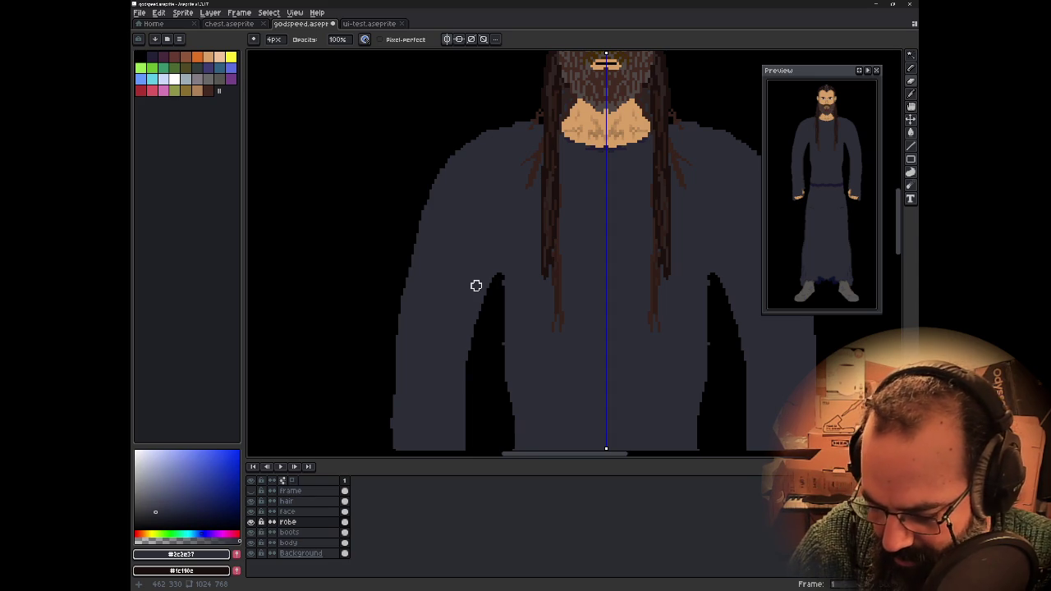
mouse_move(483, 155)
left_mouse_down()
mouse_move(502, 180)
mouse_move(489, 187)
left_mouse_up()
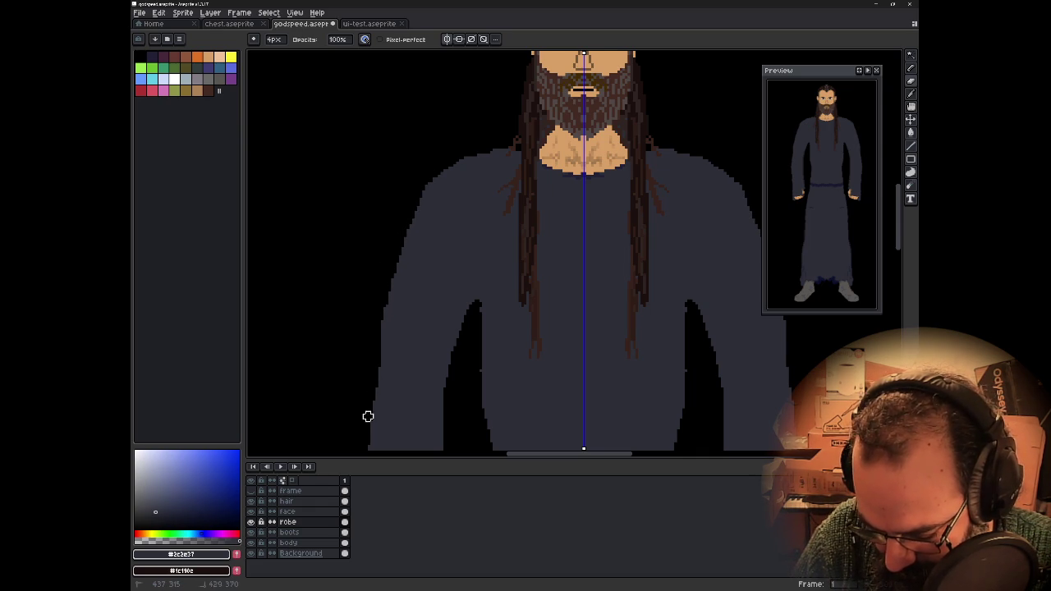
scroll(361, 420, "down", 1)
mouse_move(350, 413)
left_mouse_down()
mouse_move(364, 346)
mouse_move(410, 258)
left_mouse_up()
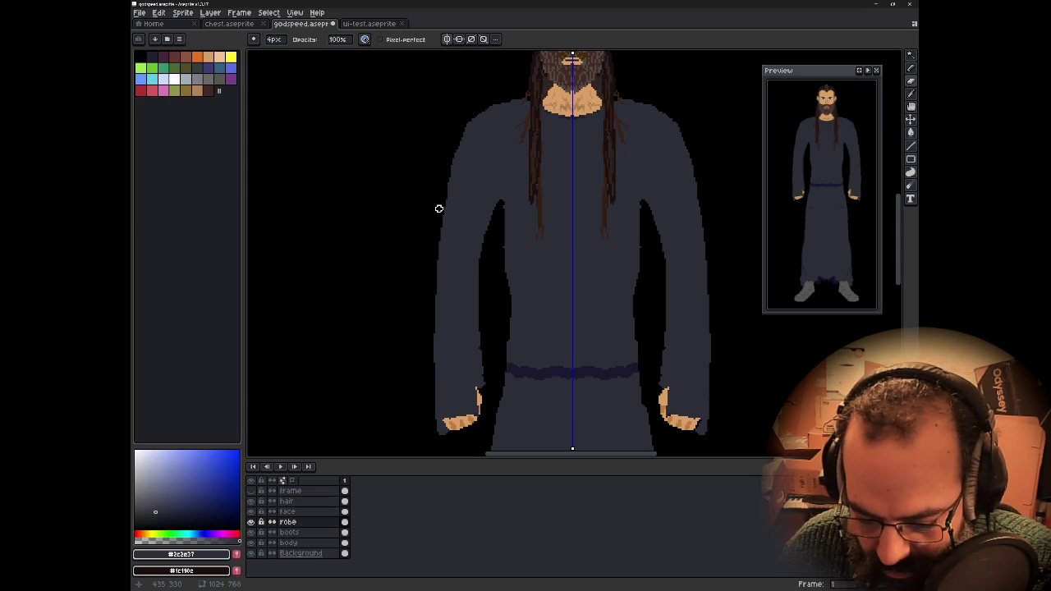
left_click_drag(455, 138, 445, 207)
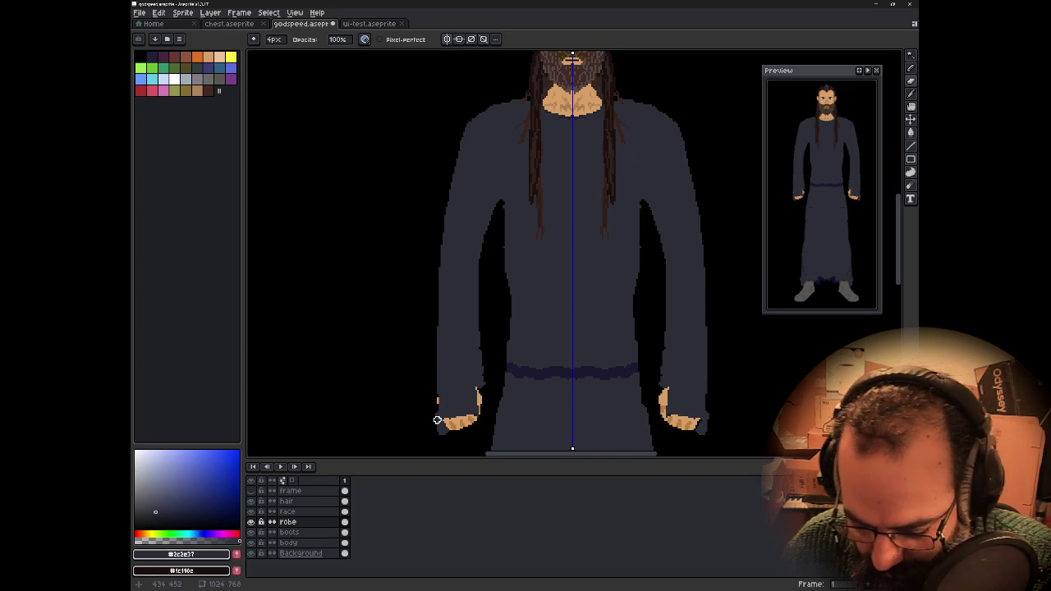
scroll(658, 267, "down", 2)
left_click_drag(663, 312, 580, 301)
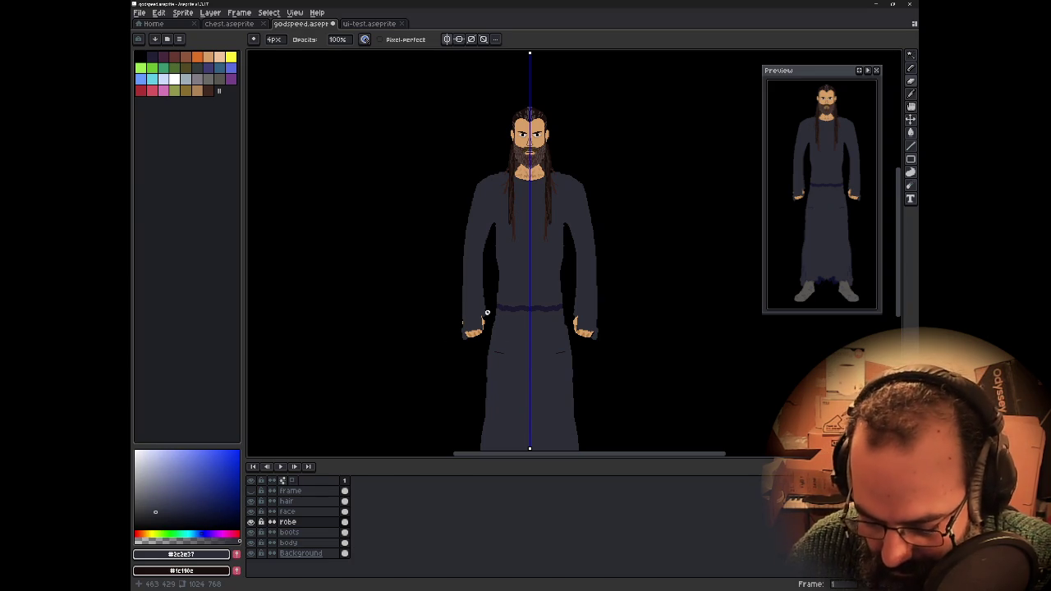
- Reframe the full character and turn off symmetry drawing
scroll(498, 230, "up", 4)
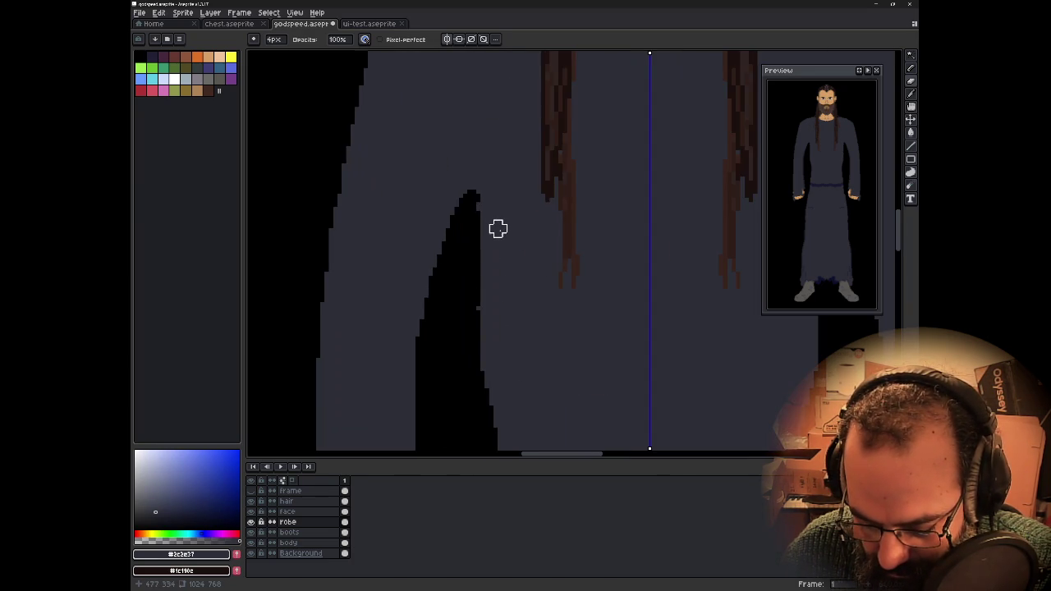
scroll(499, 229, "down", 2)
scroll(499, 230, "down", 1)
scroll(498, 230, "down", 1)
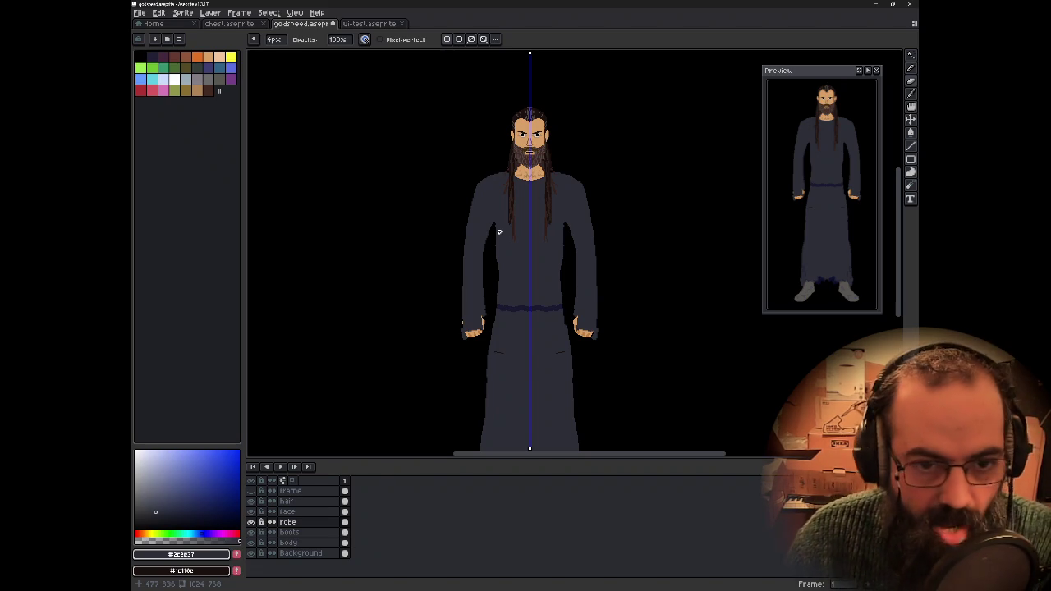
scroll(497, 230, "up", 2)
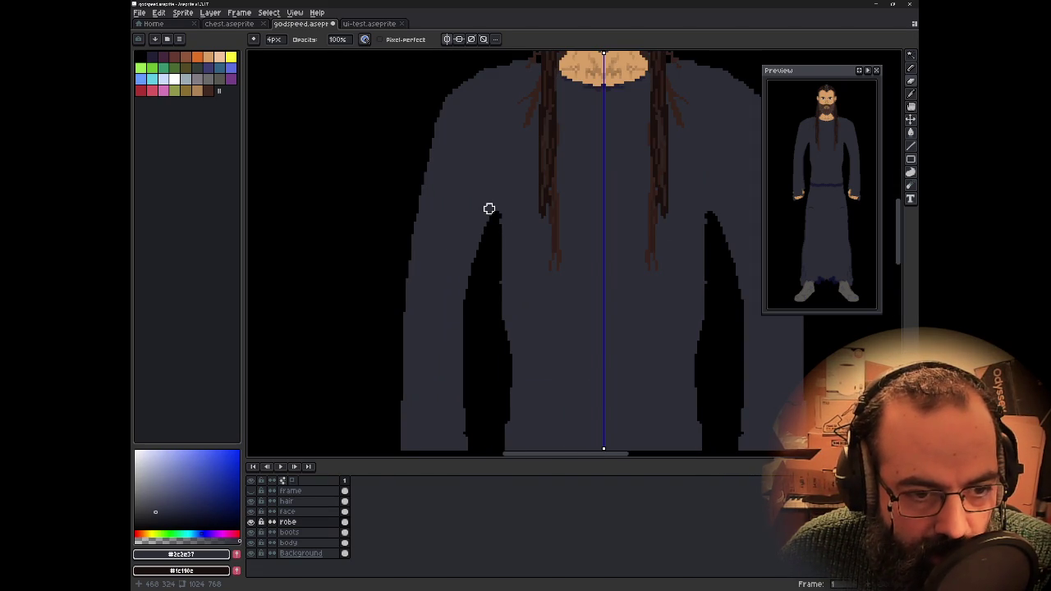
scroll(489, 209, "down", 1)
scroll(489, 208, "down", 1)
scroll(489, 209, "down", 1)
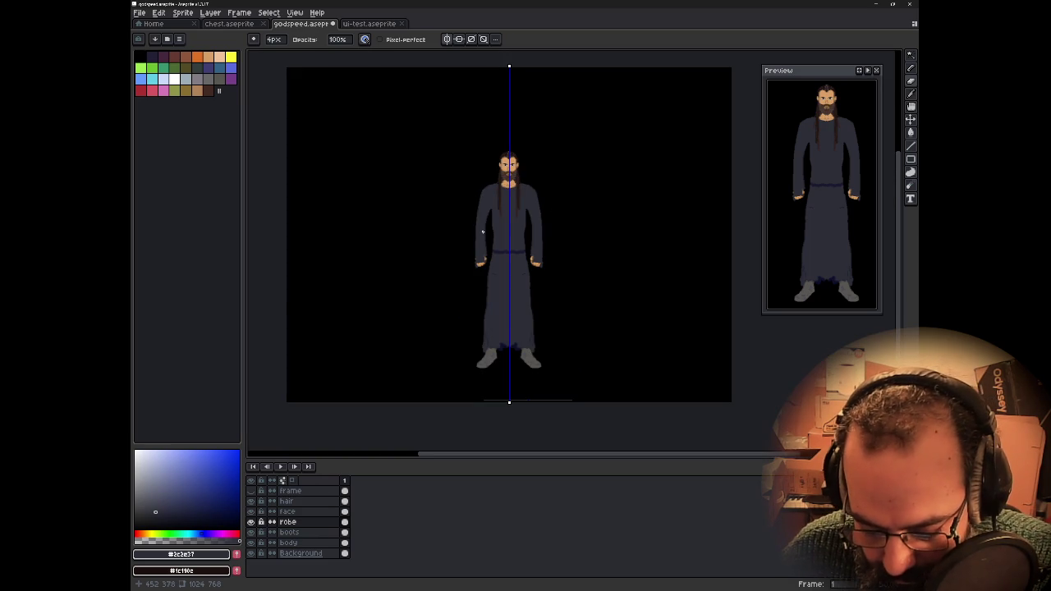
left_click_drag(483, 231, 487, 249)
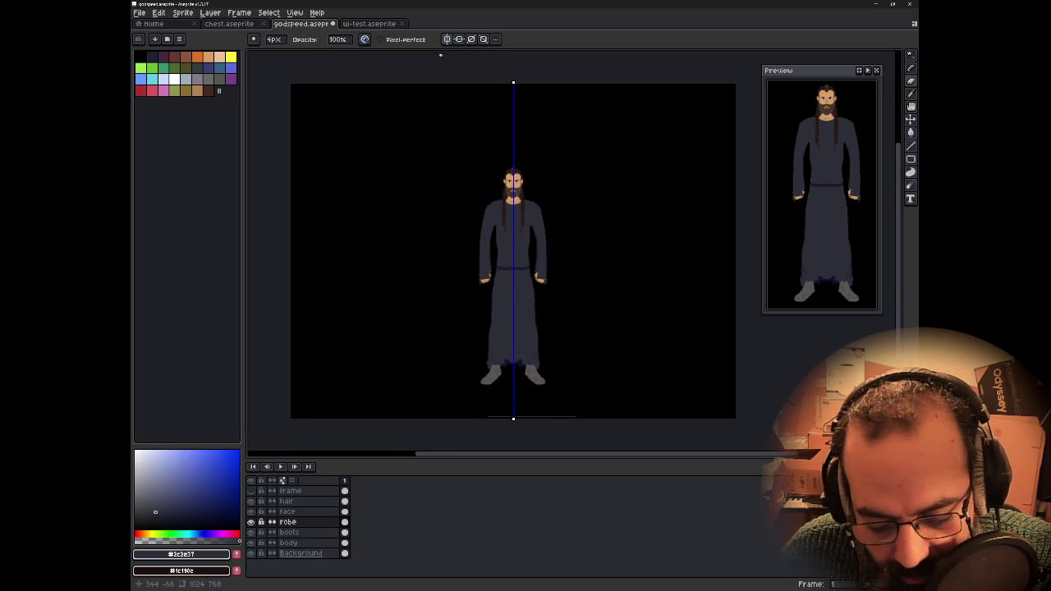
left_click(448, 39)
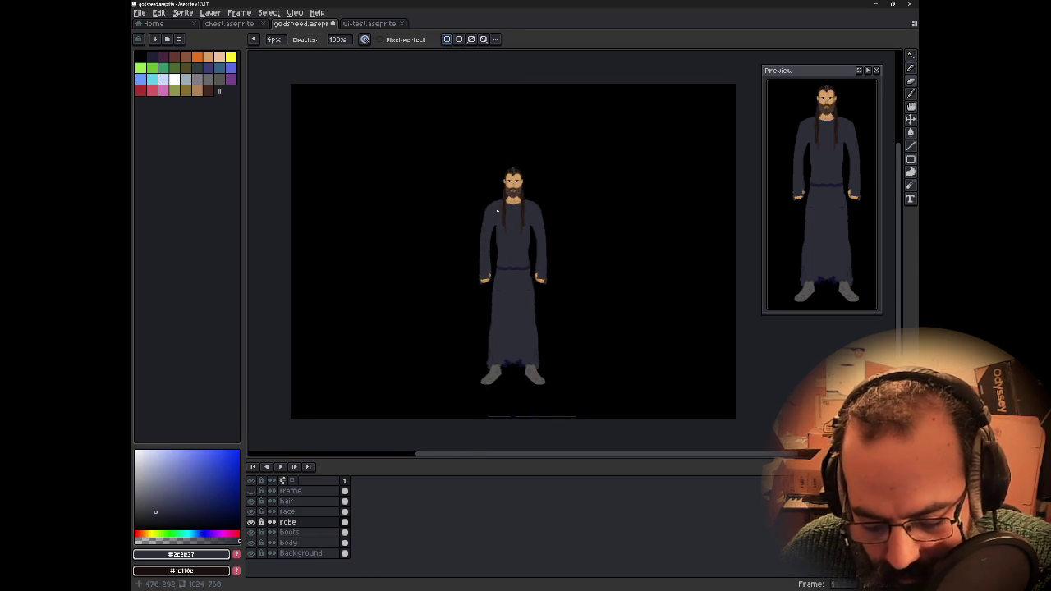
- Zoom in and frame the robe's waist and hands
scroll(497, 212, "up", 1)
scroll(498, 231, "up", 1)
scroll(497, 231, "down", 1)
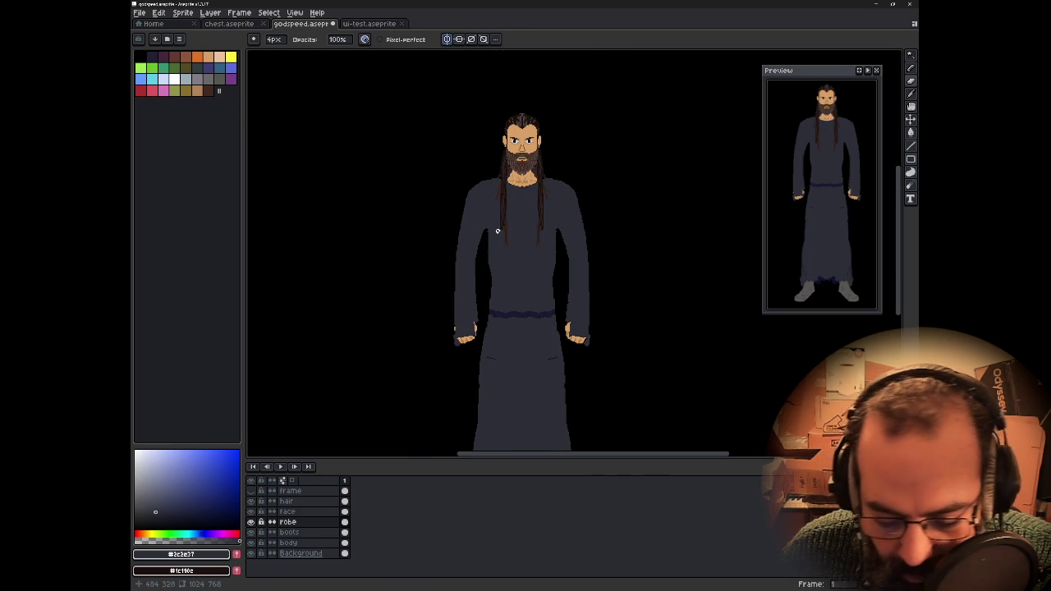
scroll(496, 263, "up", 1)
left_click_drag(499, 252, 510, 354)
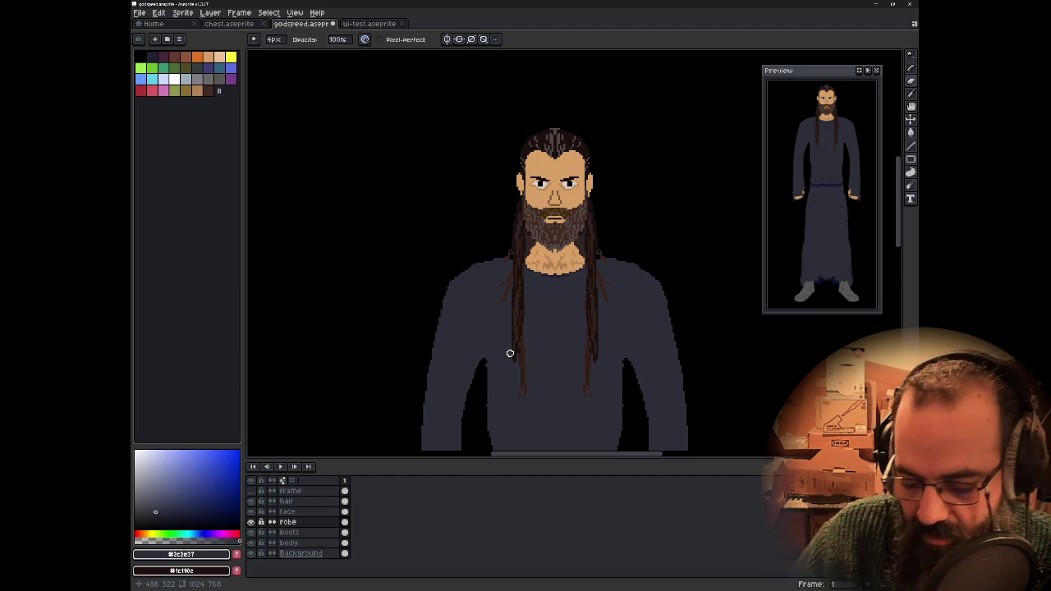
scroll(505, 354, "down", 2)
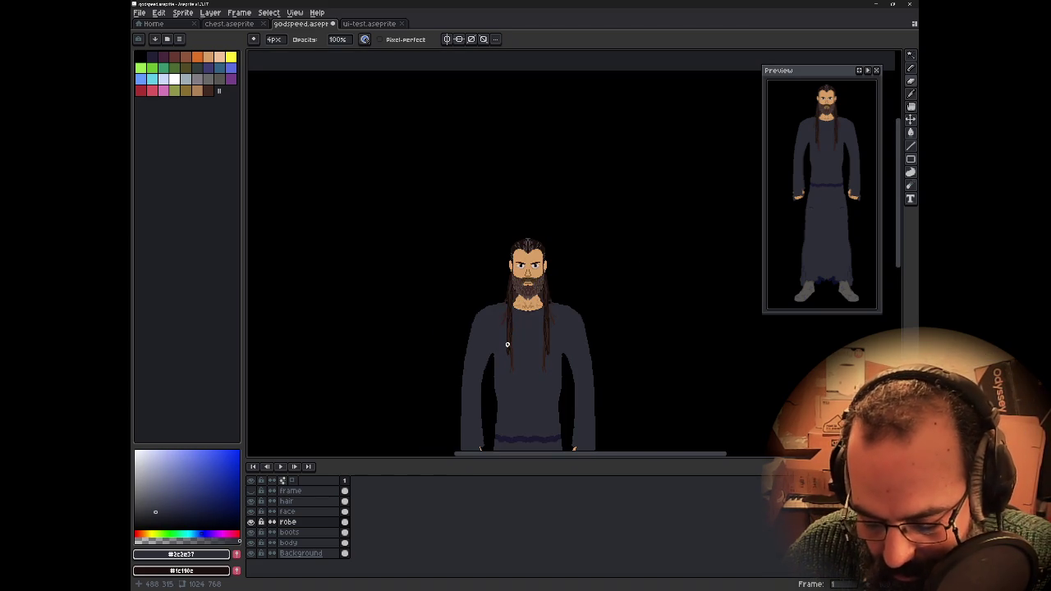
scroll(507, 344, "down", 2)
left_click_drag(511, 364, 513, 306)
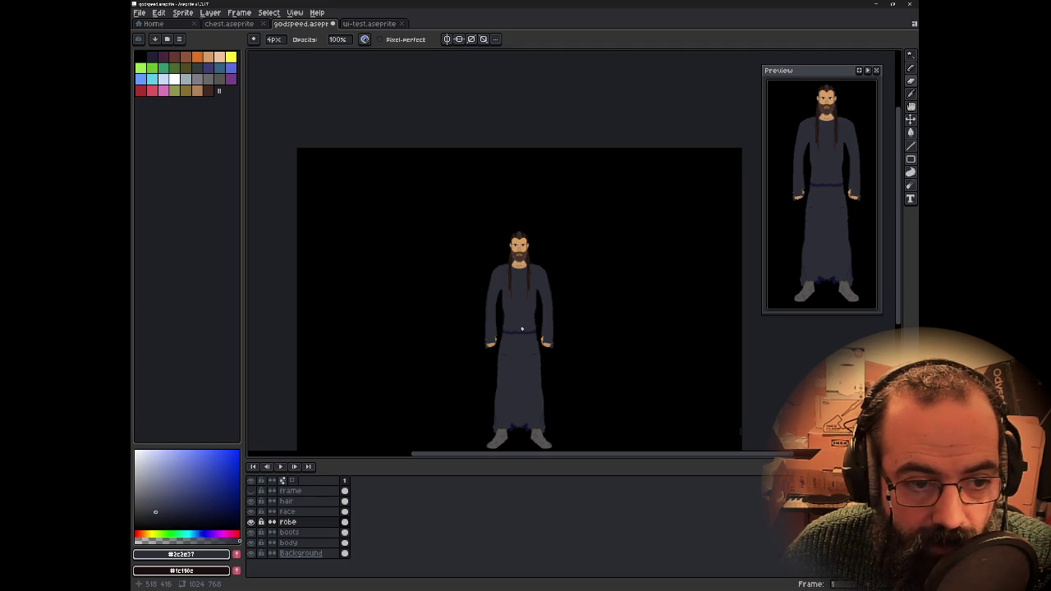
scroll(524, 335, "up", 2)
left_click_drag(524, 334, 516, 295)
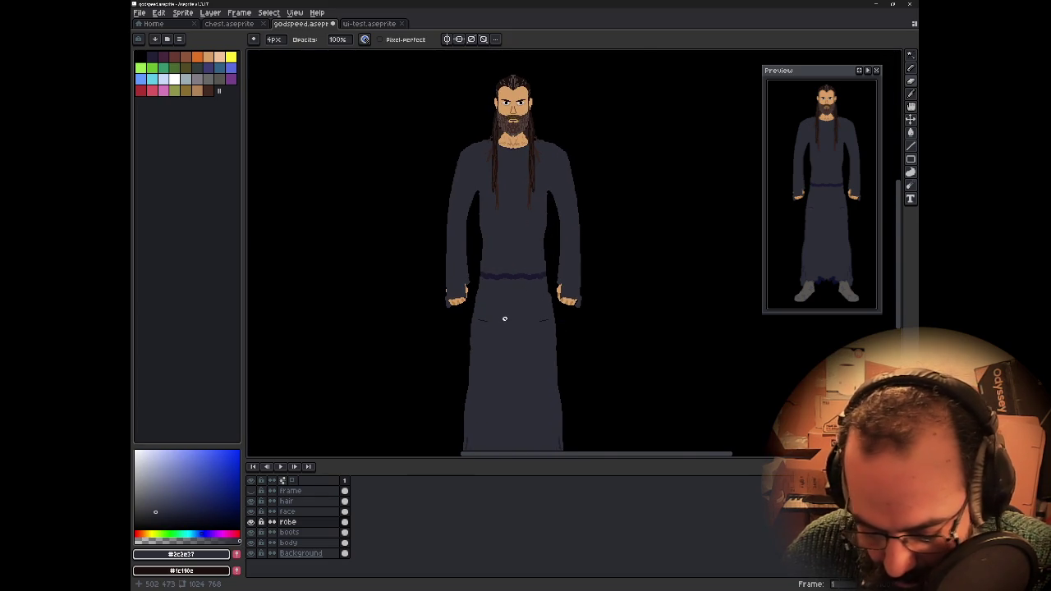
scroll(504, 318, "up", 1)
scroll(504, 318, "up", 1)
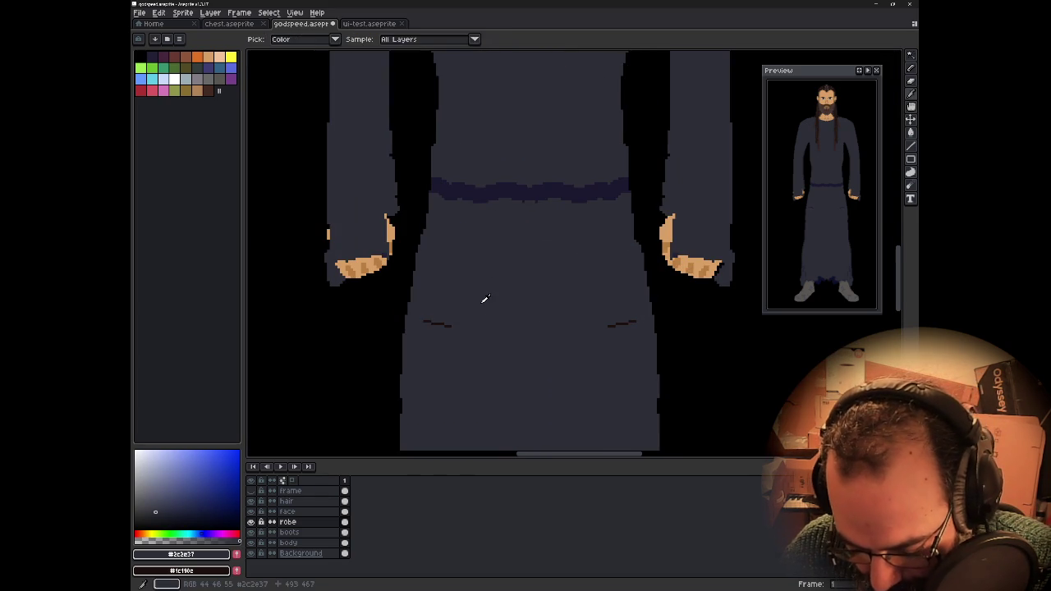
- Undo a stray dark stroke and an accidental erase on the lower robe
left_click_drag(429, 318, 439, 312)
key("ctrl+z")
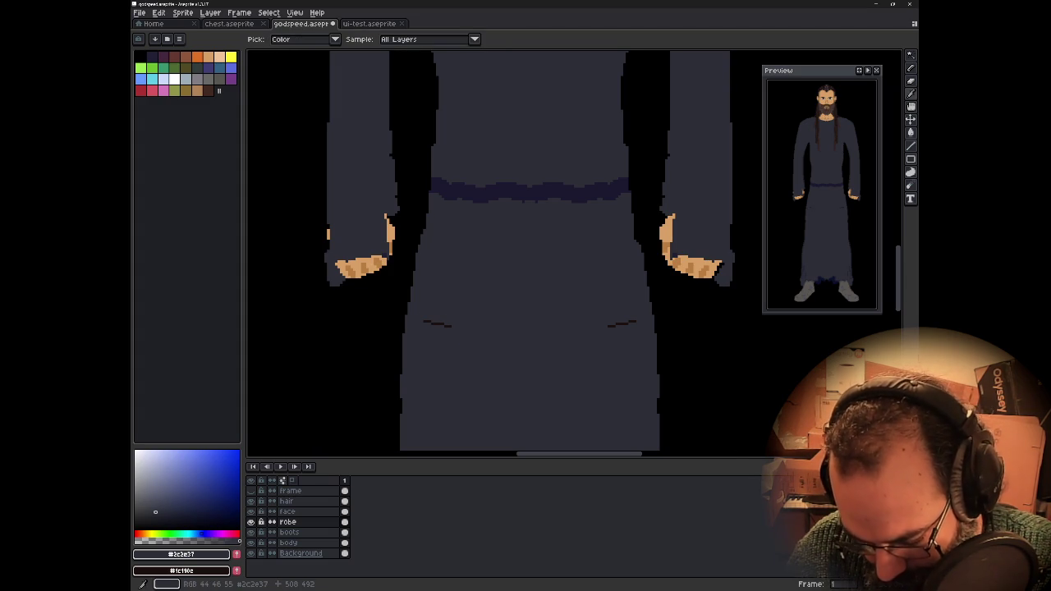
key("b")
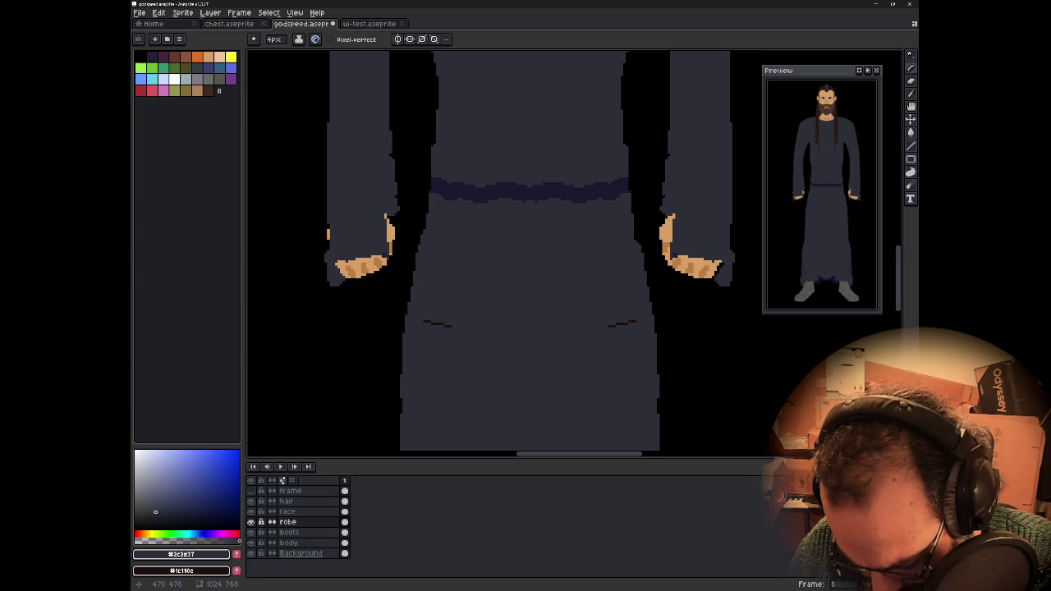
left_click_drag(523, 310, 551, 315)
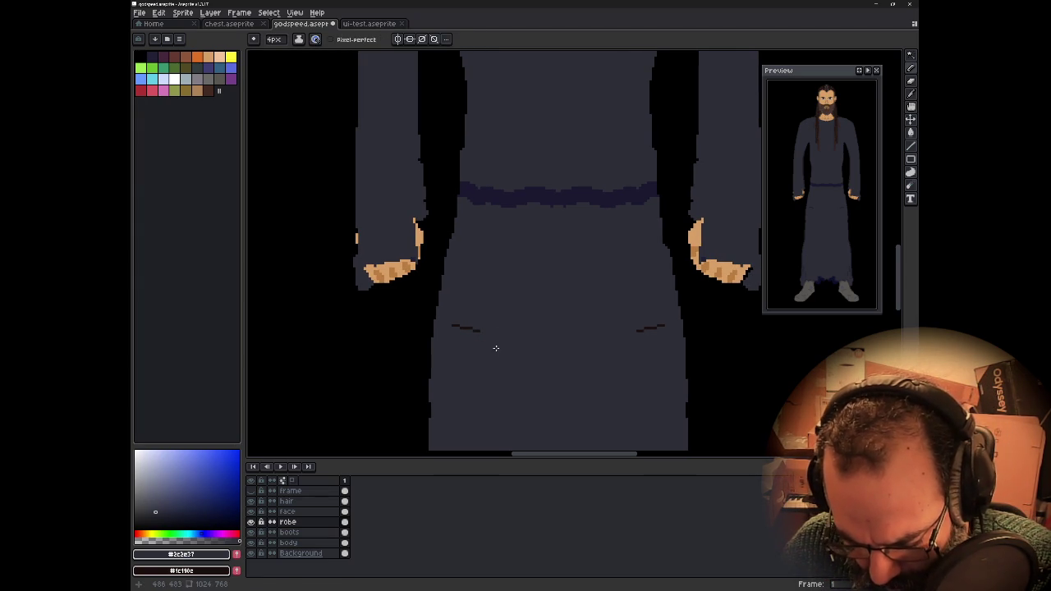
key("i")
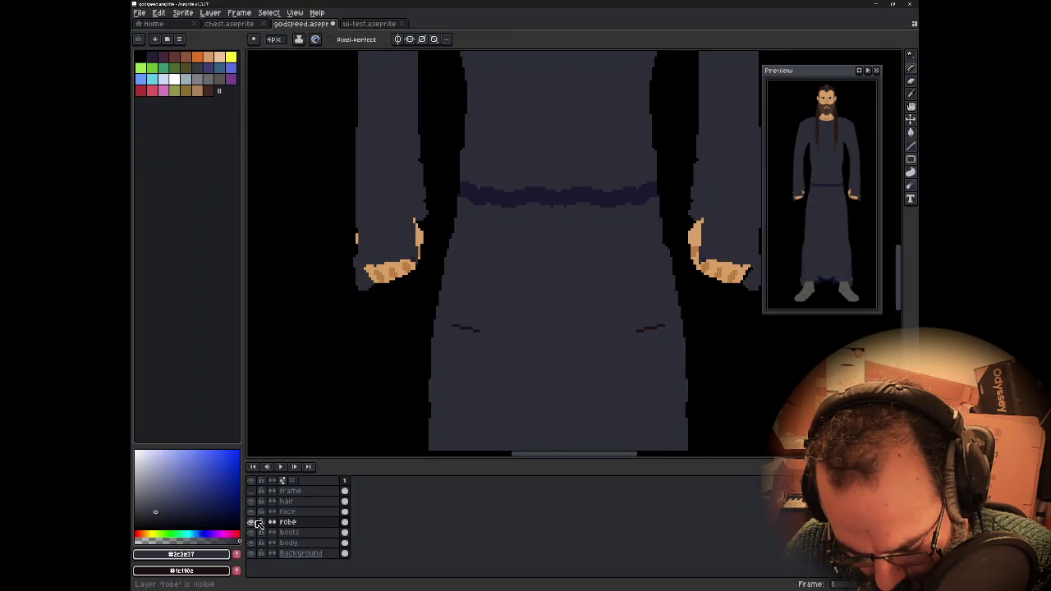
left_click(251, 512)
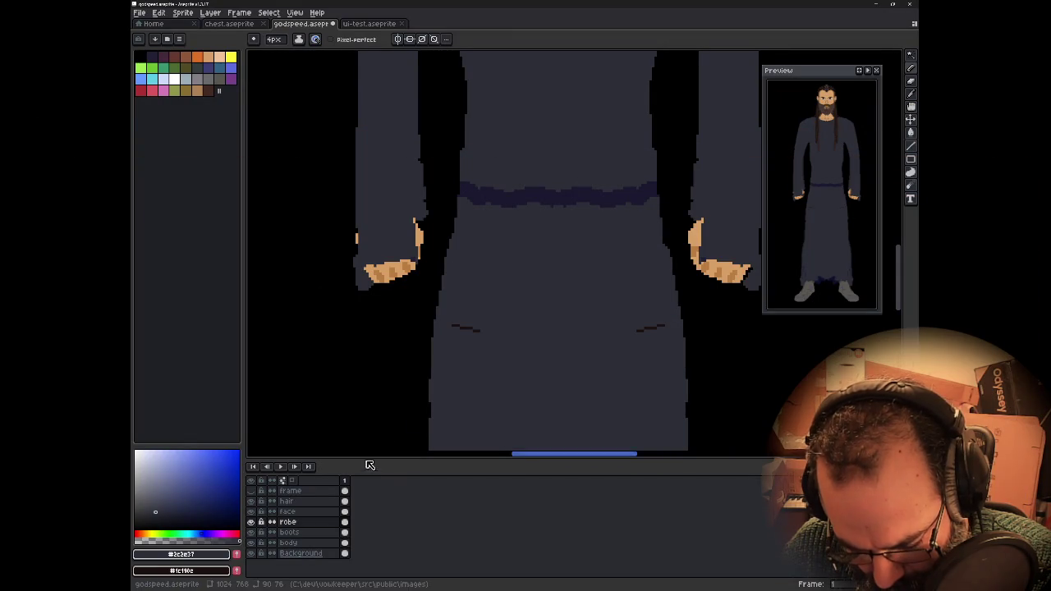
key("e")
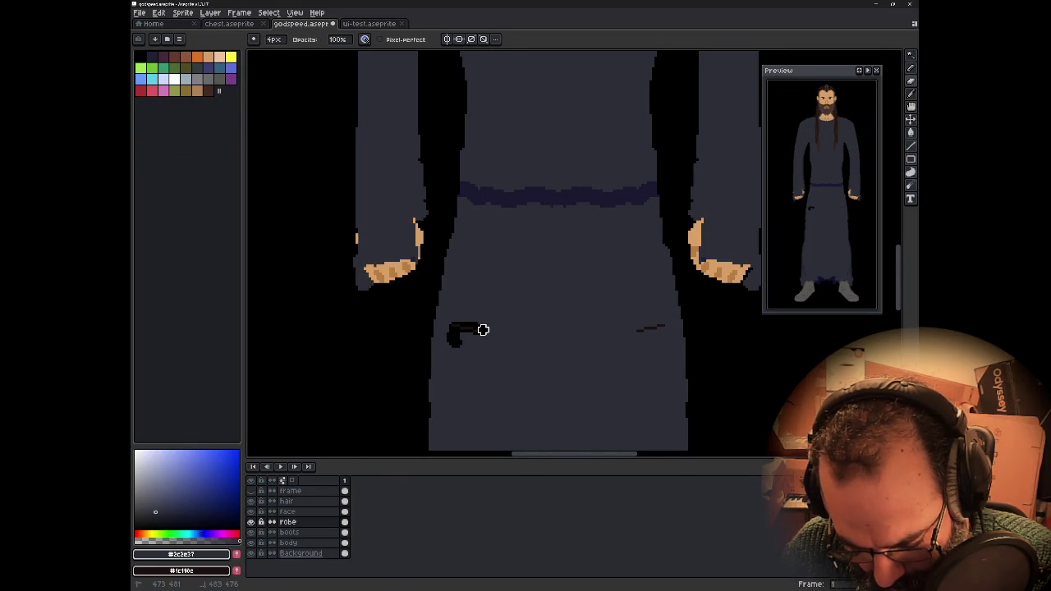
key("ctrl+z")
- On the face layer, erase the dark fold mark on the robe, then return to the robe layer
left_click(325, 512)
left_click_drag(460, 328, 491, 337)
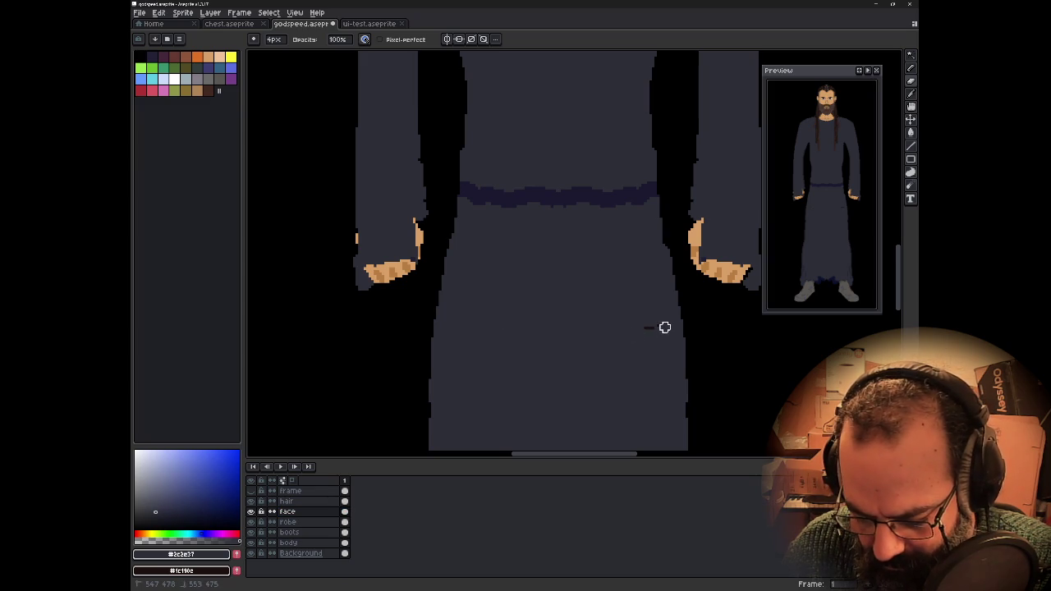
left_click(317, 521)
scroll(469, 306, "down", 1)
scroll(469, 306, "down", 2)
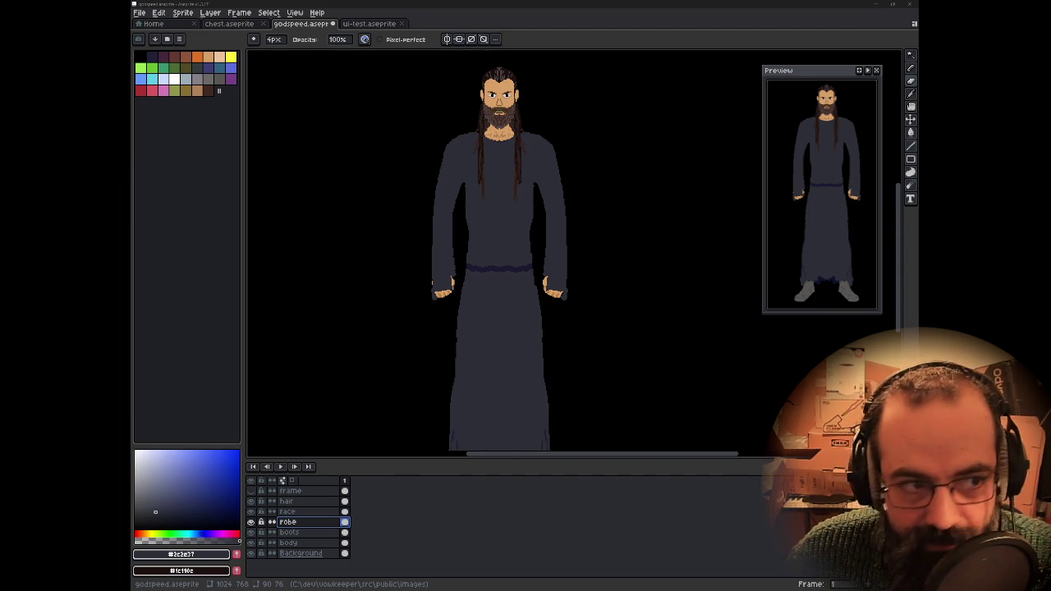
- Zoom into the face, pick the beard's dark brown, and make the face layer active
scroll(545, 143, "up", 2)
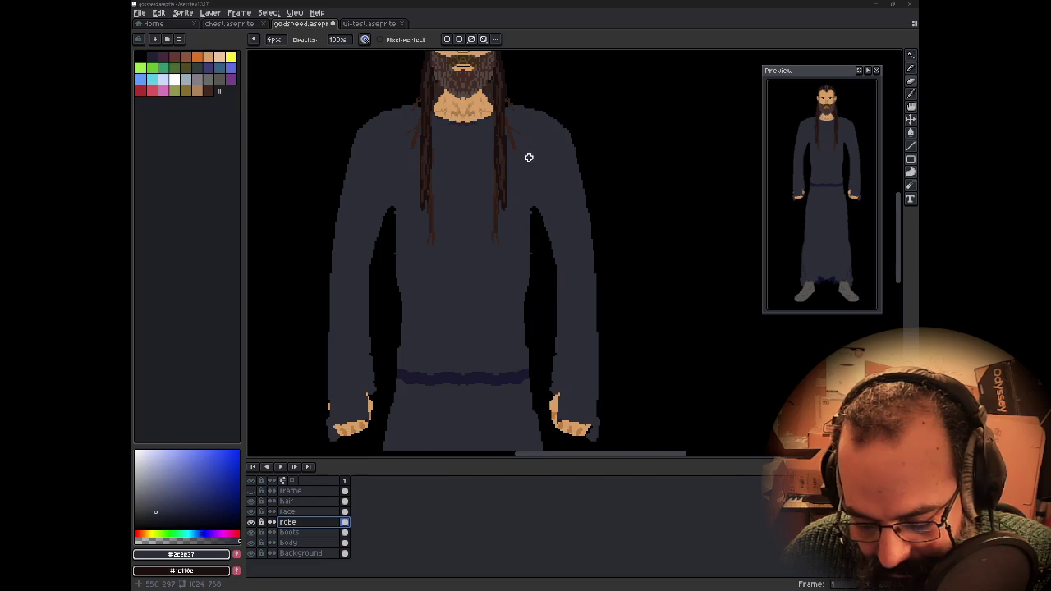
scroll(553, 202, "up", 1)
scroll(571, 263, "up", 1)
scroll(570, 263, "up", 1)
scroll(533, 228, "up", 1)
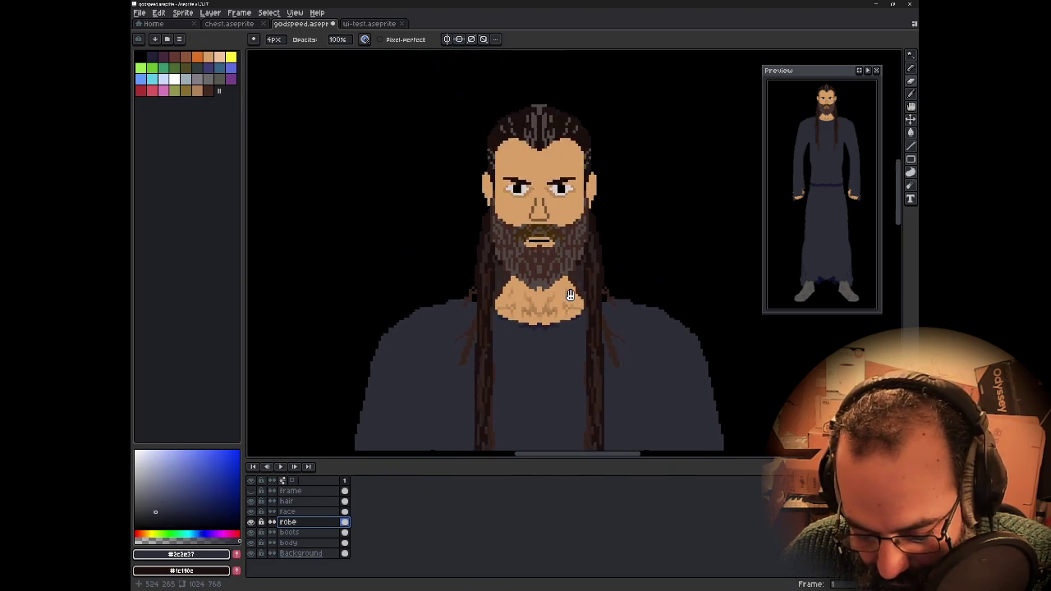
scroll(577, 347, "up", 2)
left_click_drag(552, 317, 572, 360)
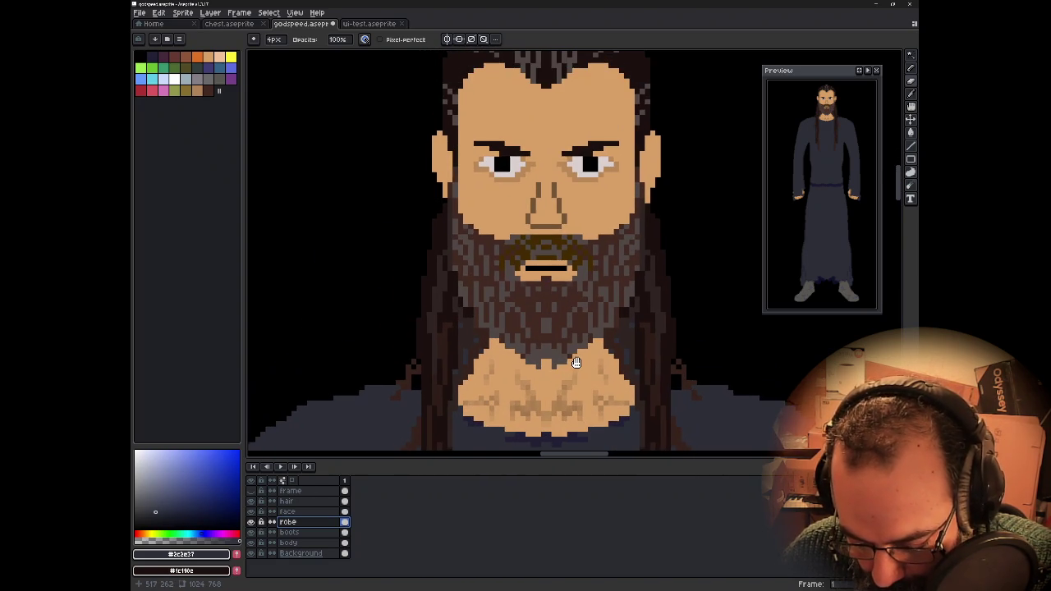
key("alt")
left_click(582, 359, "alt")
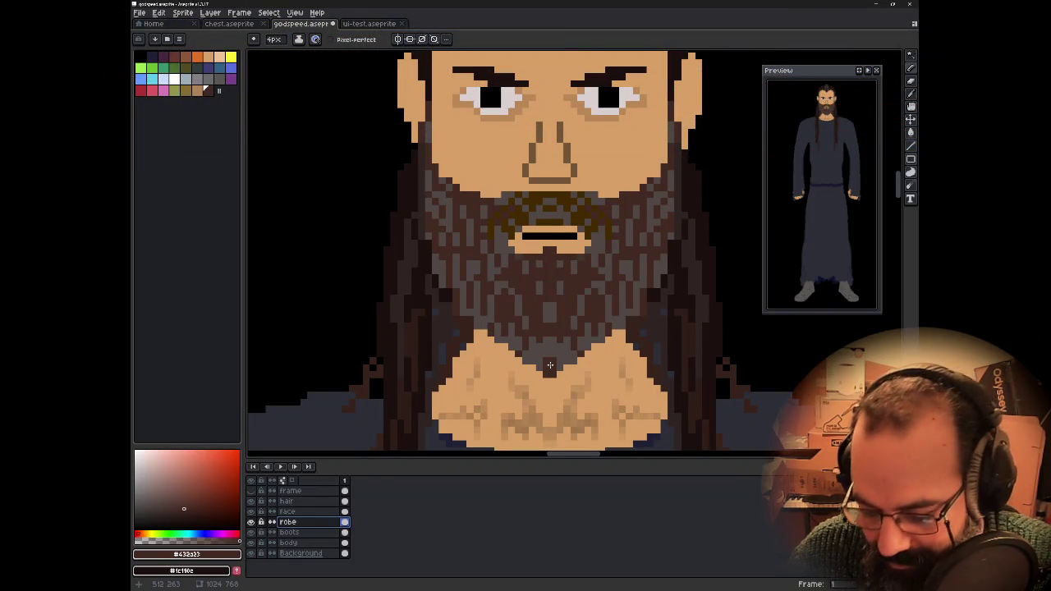
left_click(529, 307, "ctrl")
key("Up")
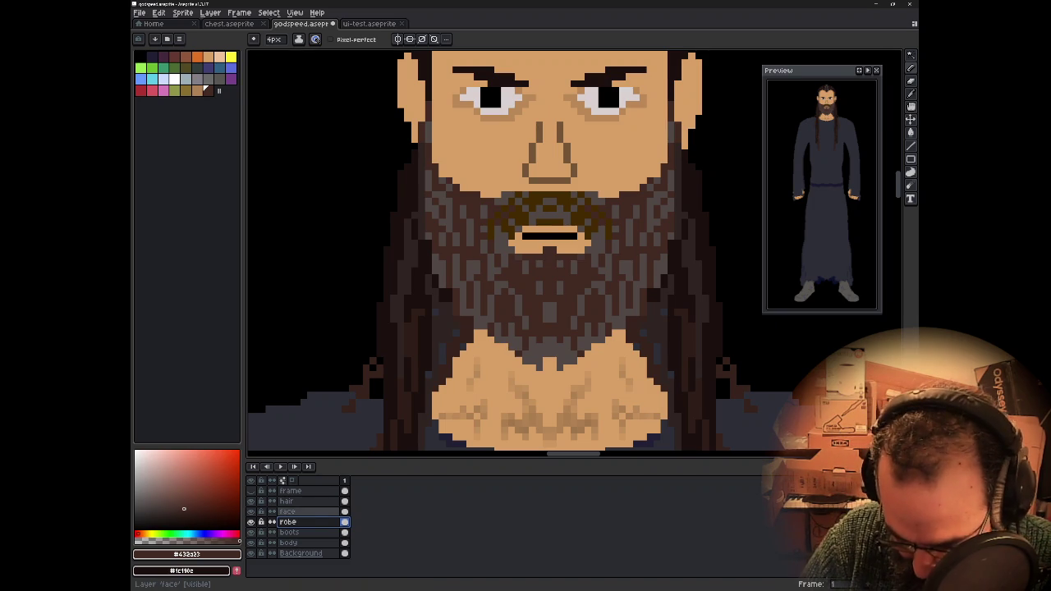
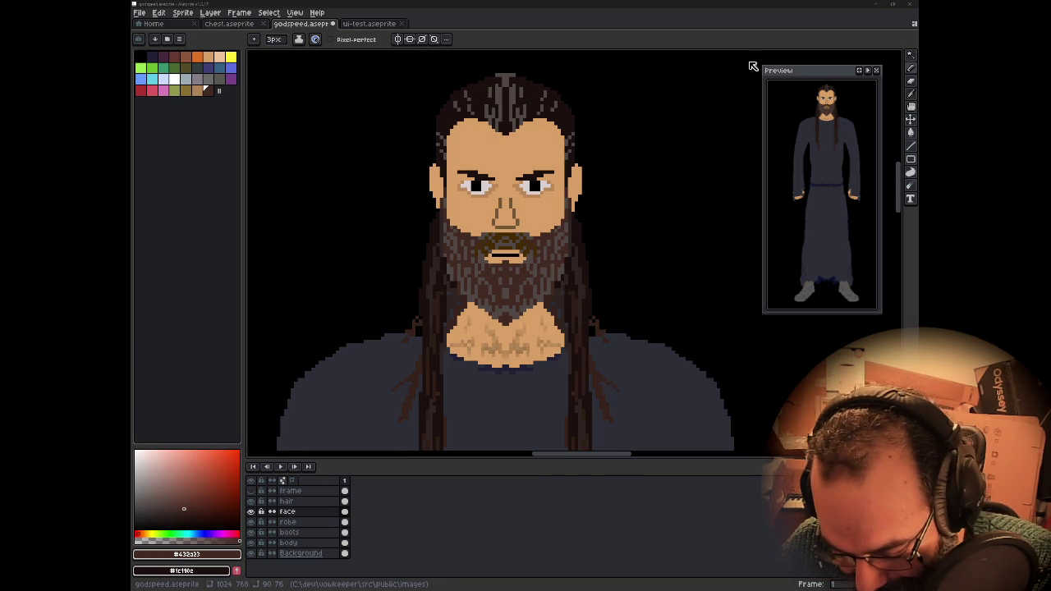
- Zoom and pan the view around the character's face
mouse_move(594, 232)
left_mouse_down()
mouse_move(657, 203)
mouse_move(636, 211)
mouse_move(616, 271)
left_mouse_up()
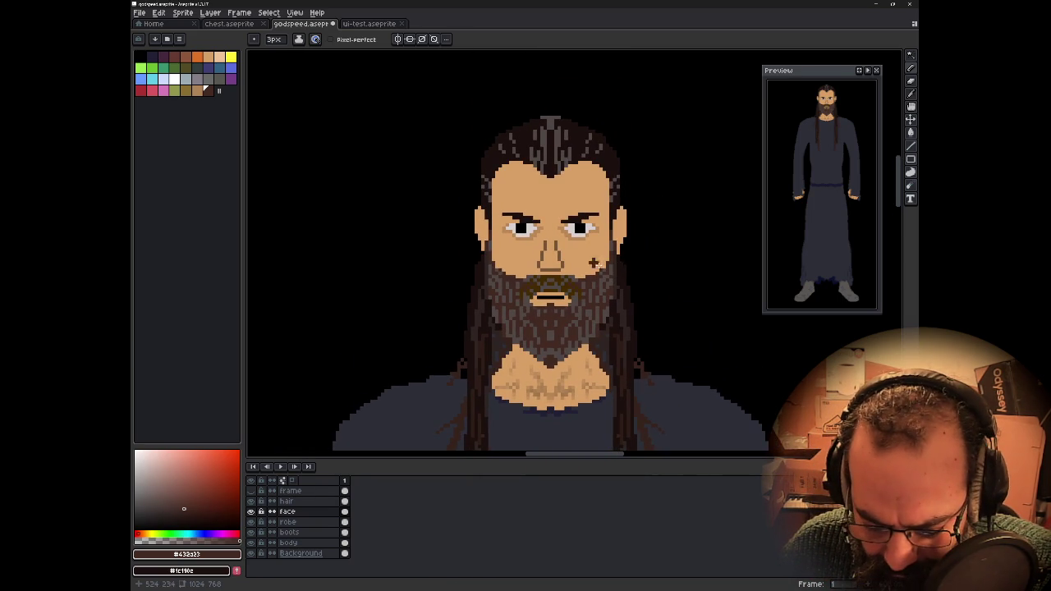
scroll(565, 248, "up", 1)
scroll(566, 248, "down", 2)
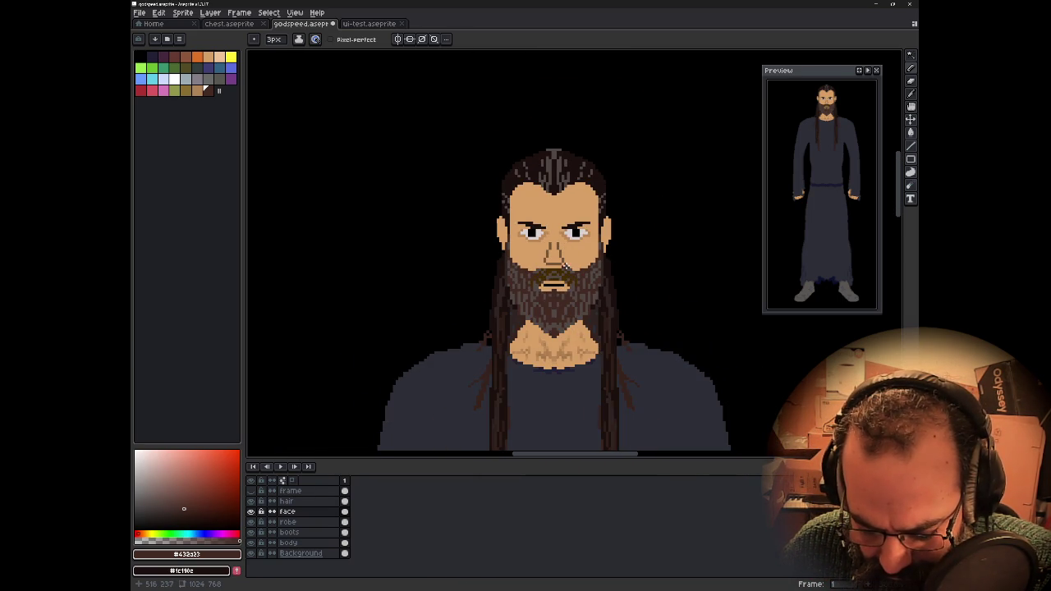
scroll(565, 265, "up", 1)
scroll(565, 265, "down", 1)
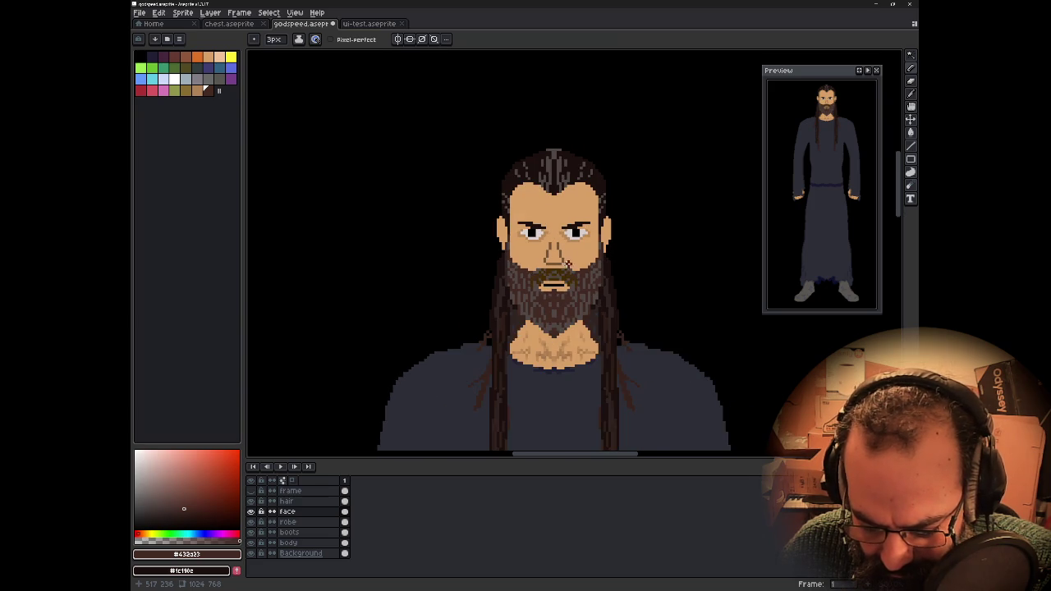
scroll(567, 267, "down", 1)
left_click_drag(573, 271, 569, 253)
scroll(569, 253, "down", 1)
scroll(568, 253, "up", 1)
scroll(569, 253, "down", 2)
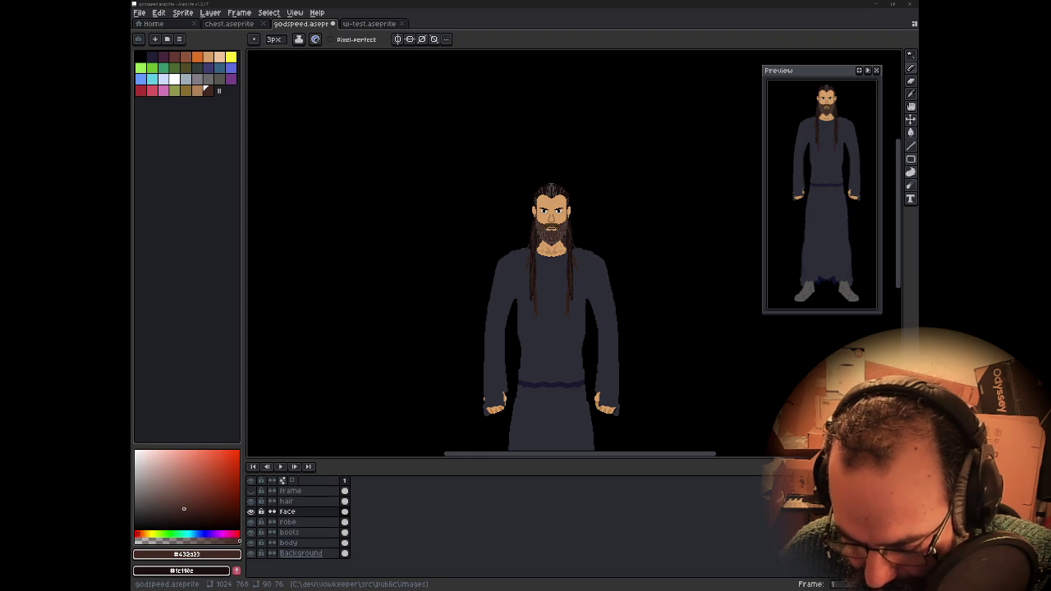
left_click_drag(660, 189, 652, 136)
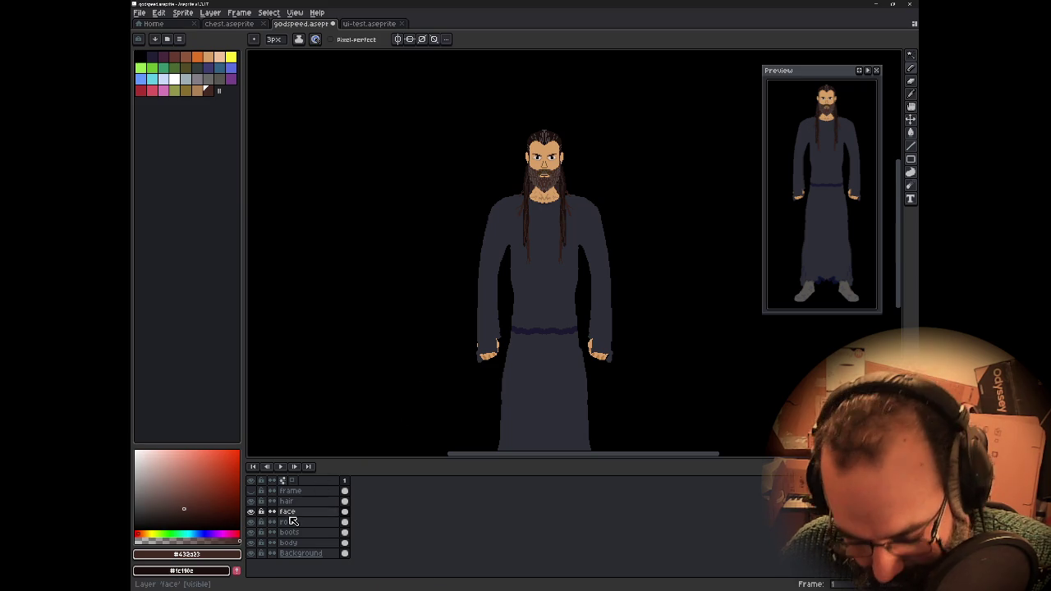
- Select the Background layer and paste the forest image onto it, retrying the paste
left_click(316, 557)
key("ctrl+b")
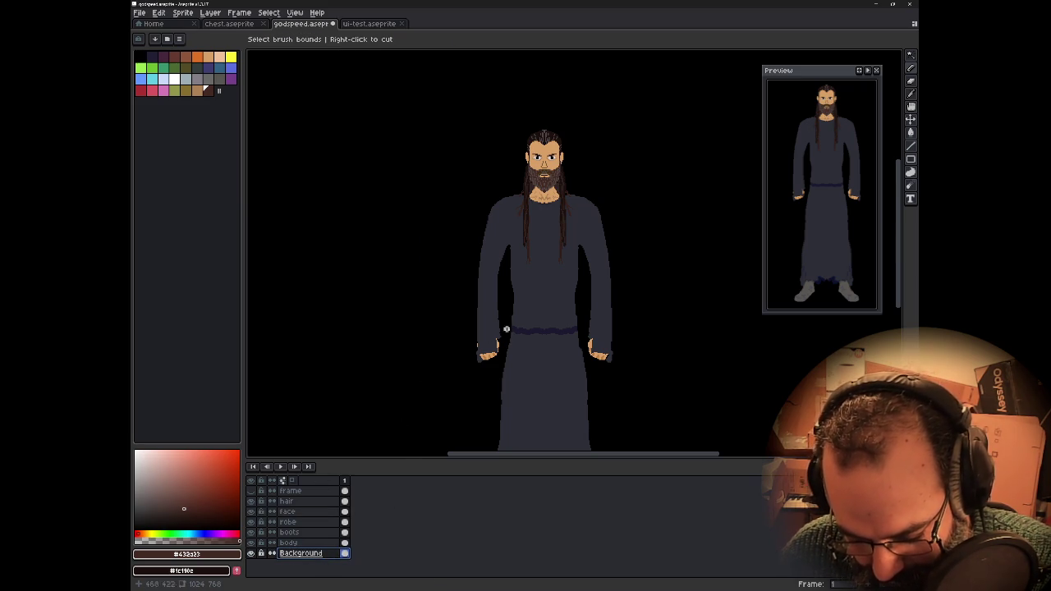
key("ctrl+v")
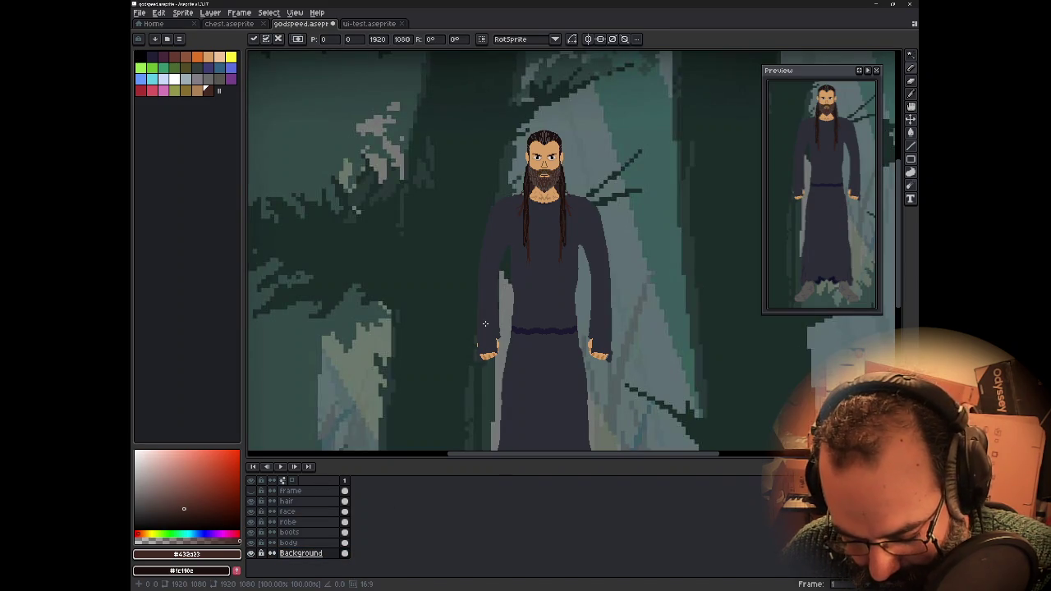
scroll(480, 324, "down", 2)
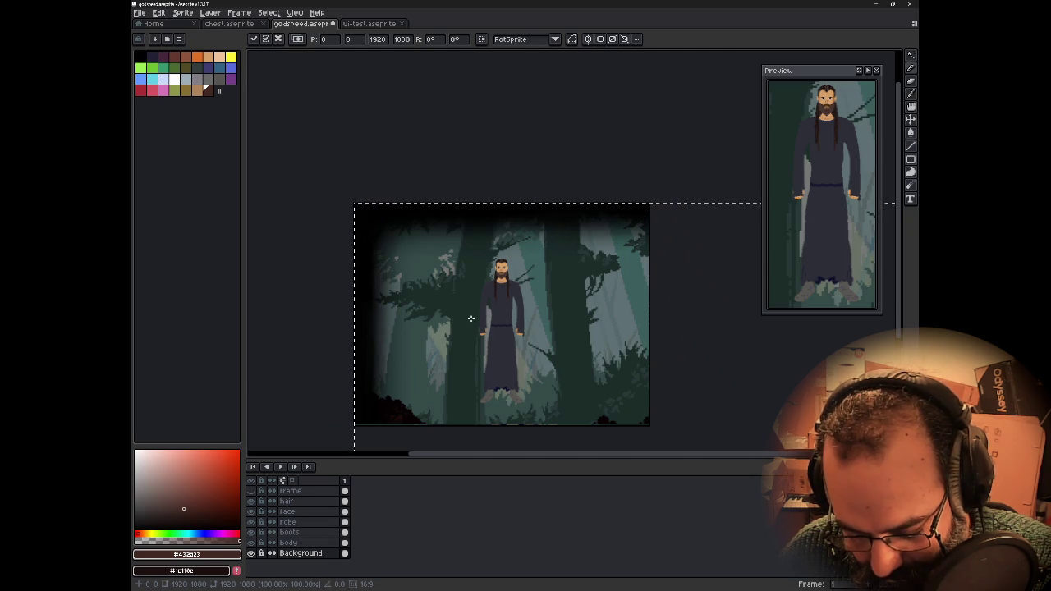
key("Escape")
key("ctrl+b")
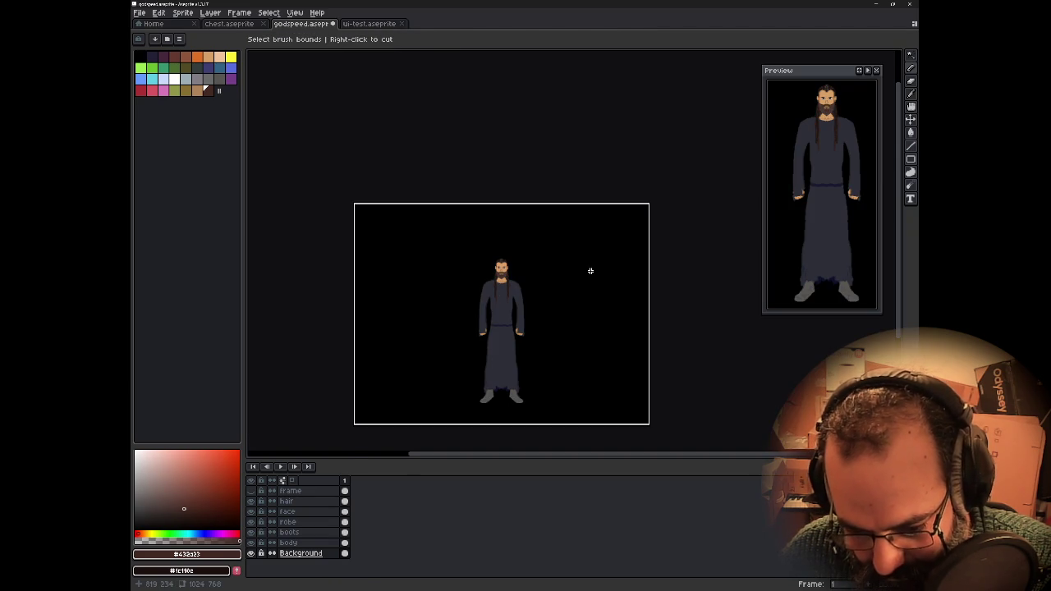
key("ctrl+v")
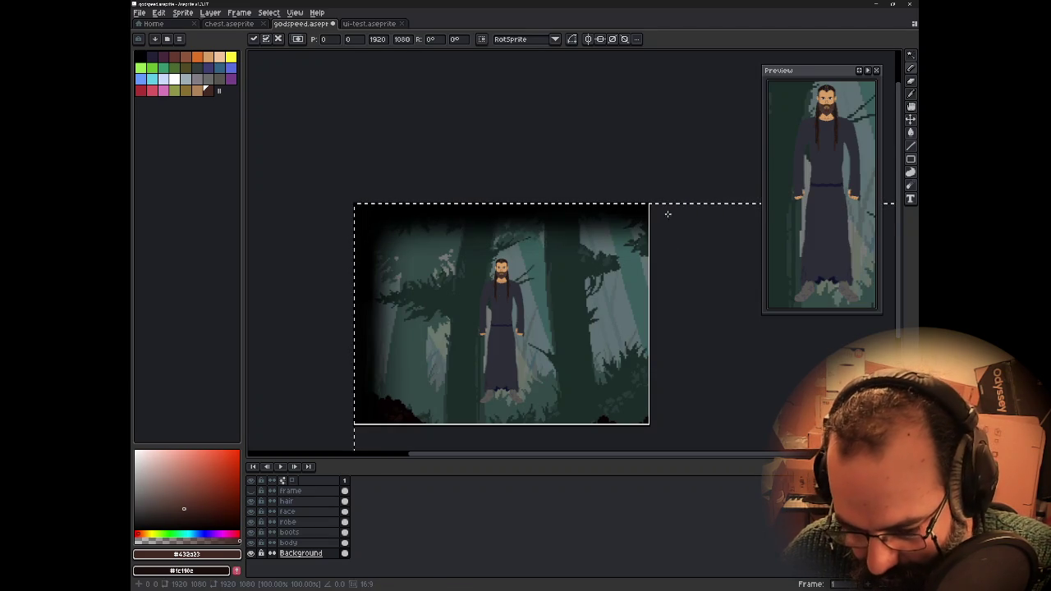
key("ctrl+b")
left_click_drag(613, 312, 543, 263)
- Clear the Background layer, paste the forest again and scale it to 1256x626 to fit
key("ctrl+a")
left_click(568, 340)
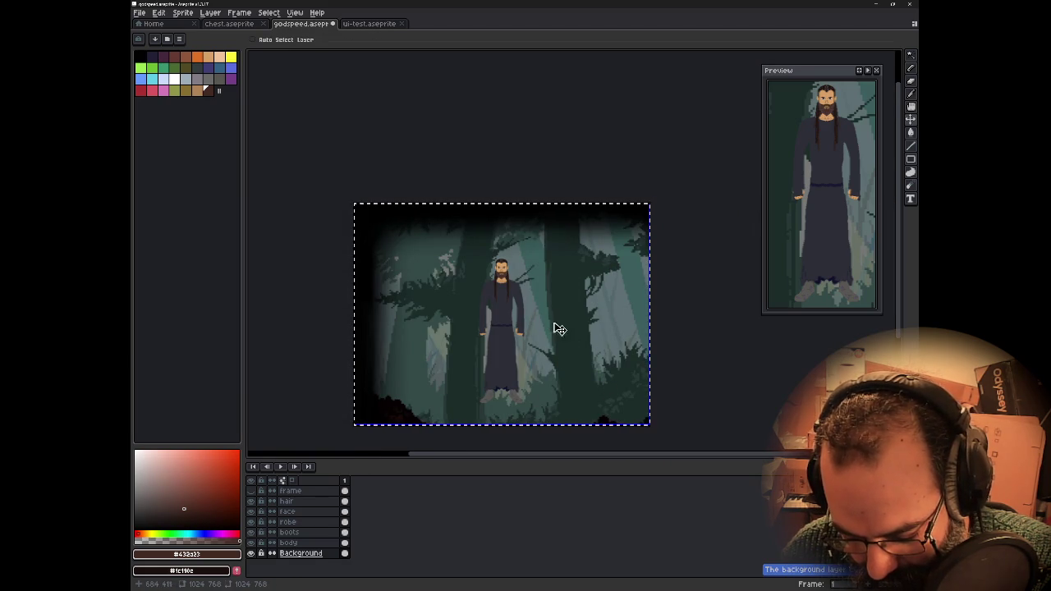
key("Delete")
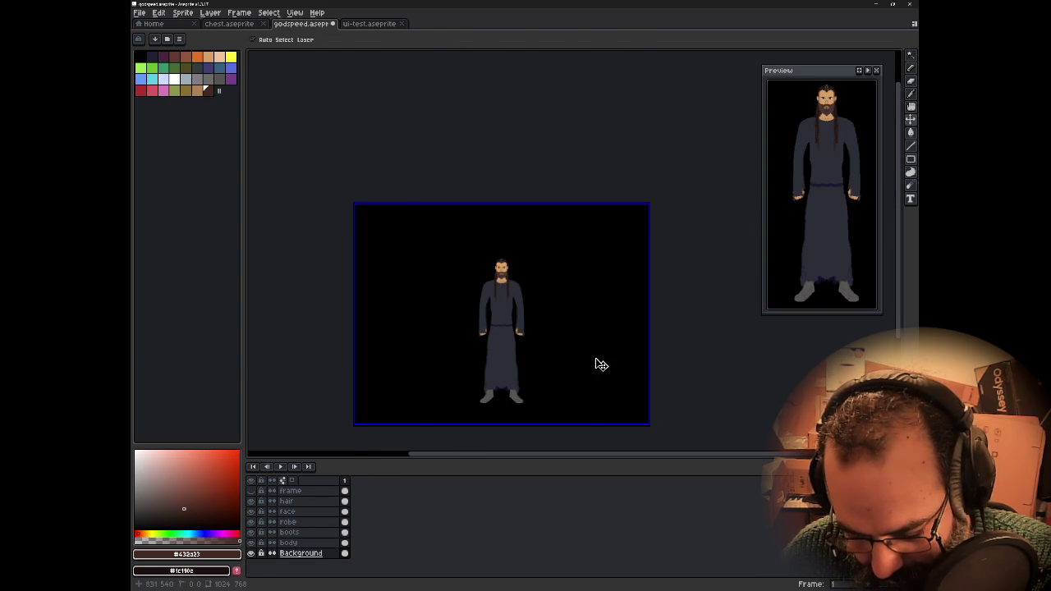
key("ctrl+v")
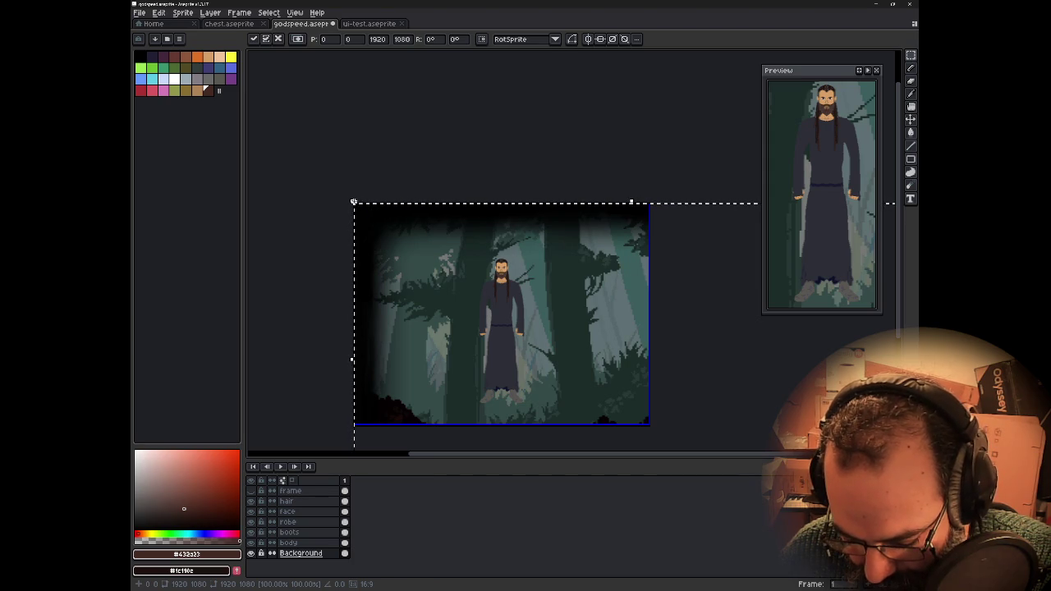
left_click_drag(353, 203, 404, 230)
mouse_move(462, 267)
left_mouse_down()
mouse_move(425, 268)
mouse_move(415, 314)
mouse_move(385, 267)
left_mouse_up()
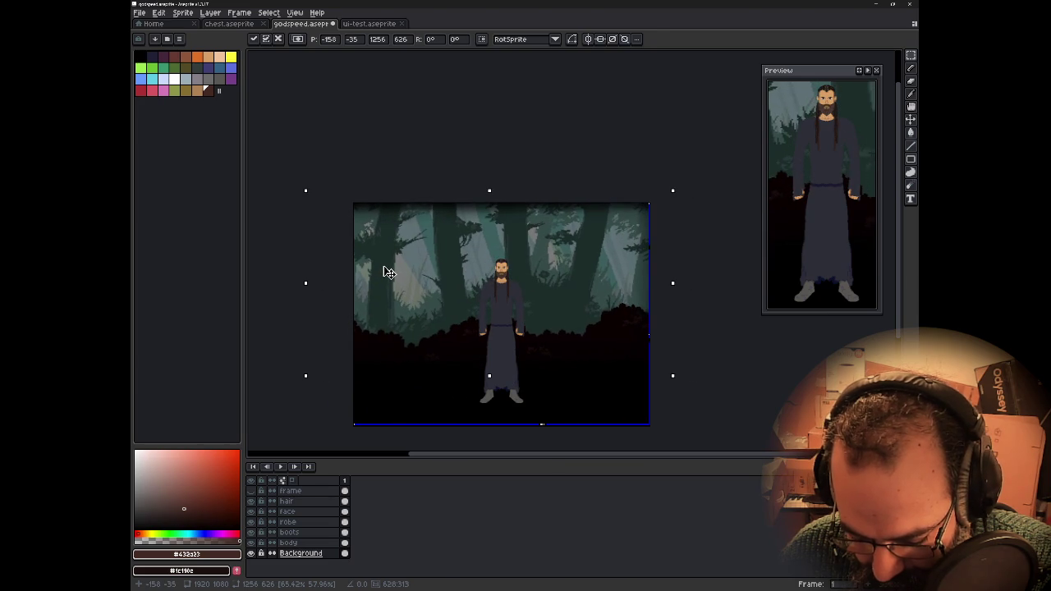
left_click_drag(386, 271, 385, 272)
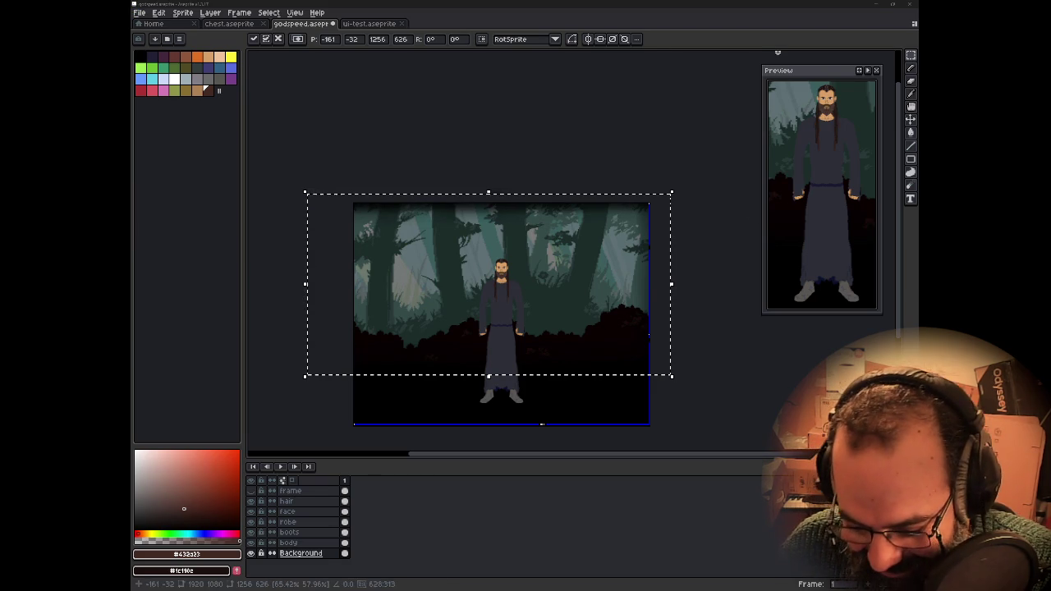
left_click(568, 183)
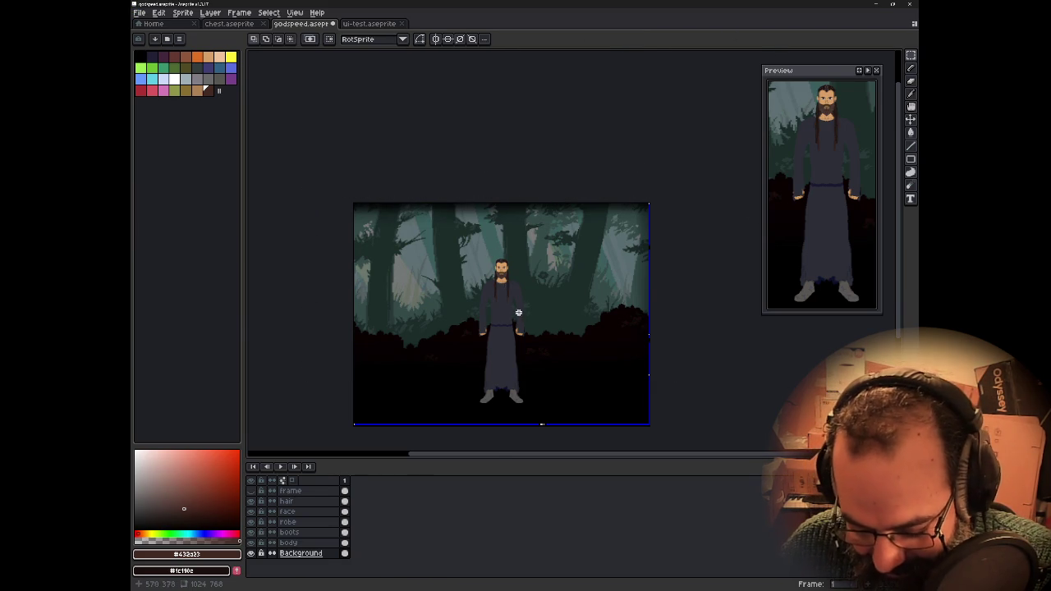
scroll(517, 304, "up", 3)
mouse_move(523, 312)
left_mouse_down()
mouse_move(552, 323)
mouse_move(608, 319)
left_mouse_up()
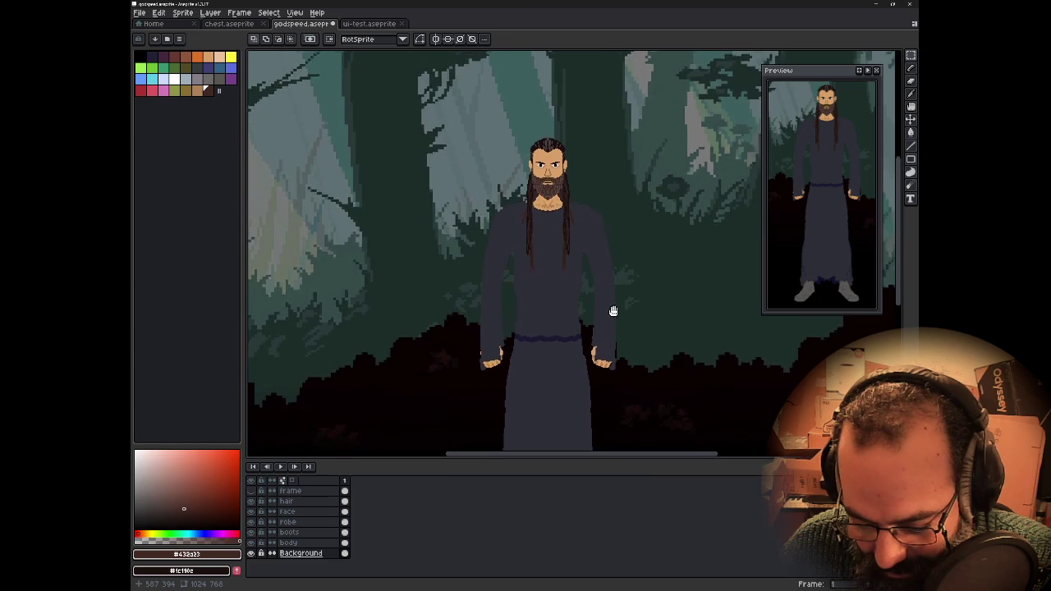
scroll(604, 323, "up", 1)
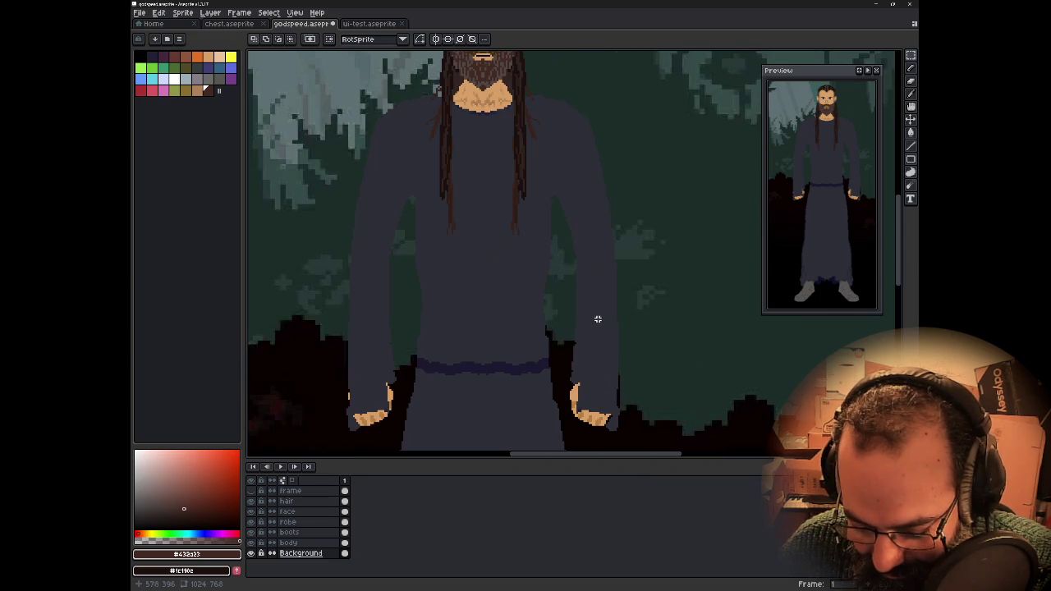
left_click_drag(575, 241, 599, 368)
scroll(578, 293, "up", 1)
scroll(578, 293, "up", 1)
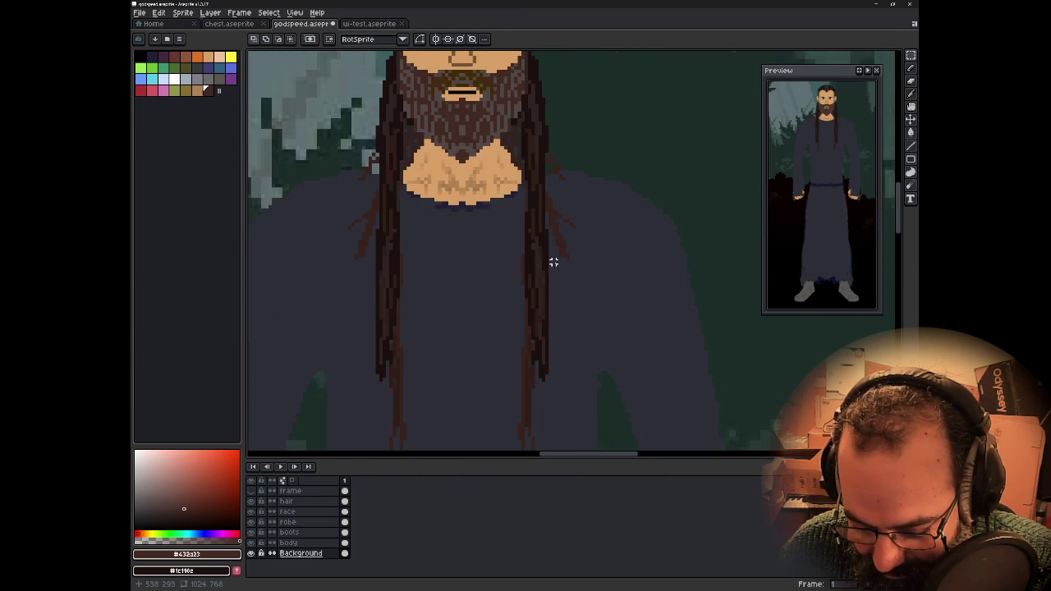
left_click_drag(556, 265, 617, 317)
scroll(622, 323, "up", 1)
scroll(629, 327, "down", 1)
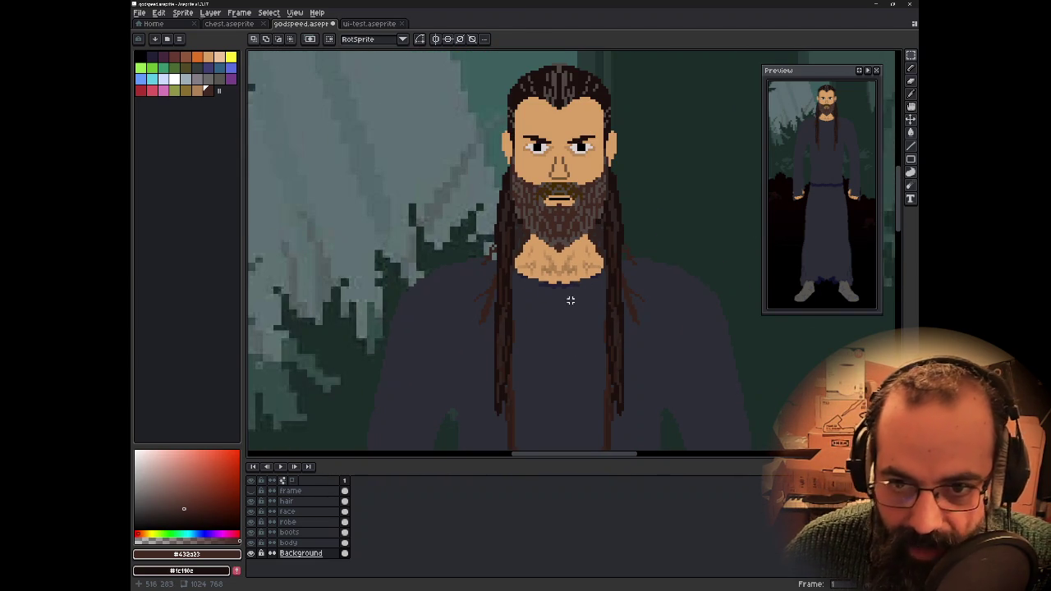
scroll(488, 310, "down", 1)
scroll(477, 301, "down", 1)
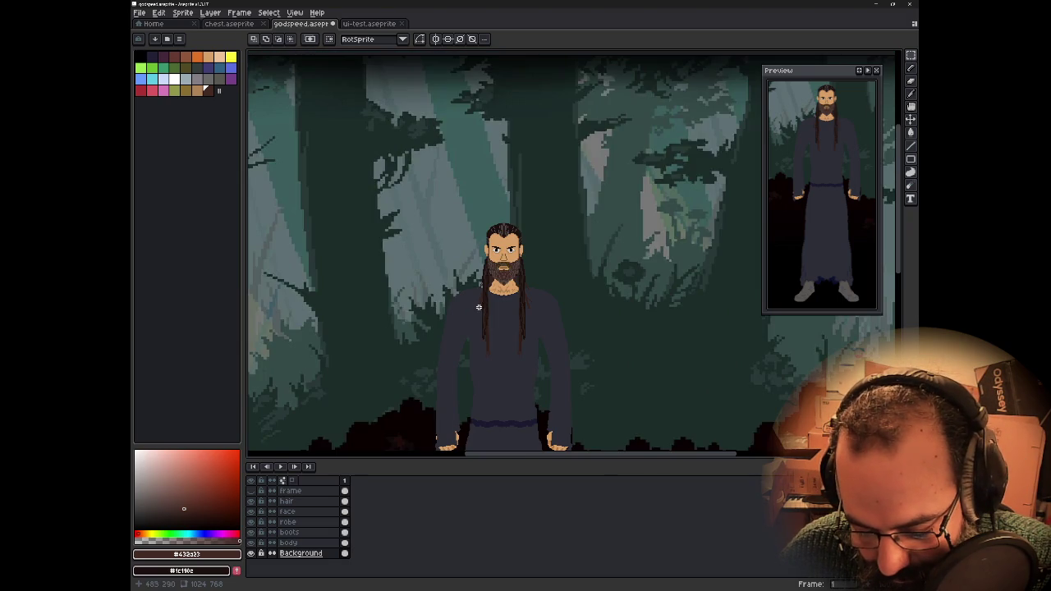
mouse_move(515, 323)
left_mouse_down()
mouse_move(528, 315)
mouse_move(572, 328)
mouse_move(710, 300)
mouse_move(751, 270)
mouse_move(642, 249)
mouse_move(541, 249)
left_mouse_up()
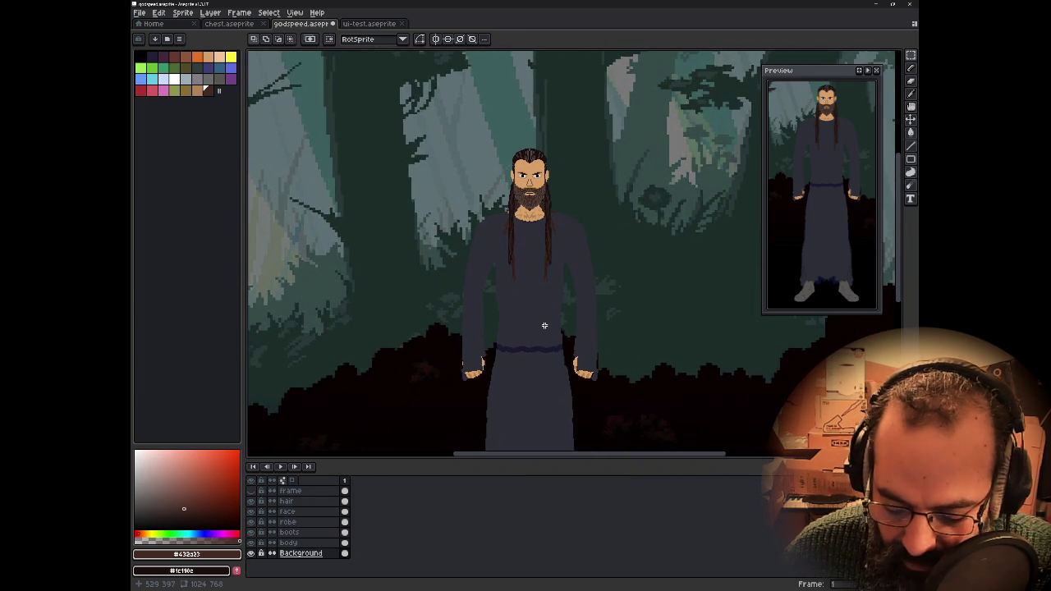
scroll(544, 327, "up", 3)
left_click_drag(512, 301, 557, 358)
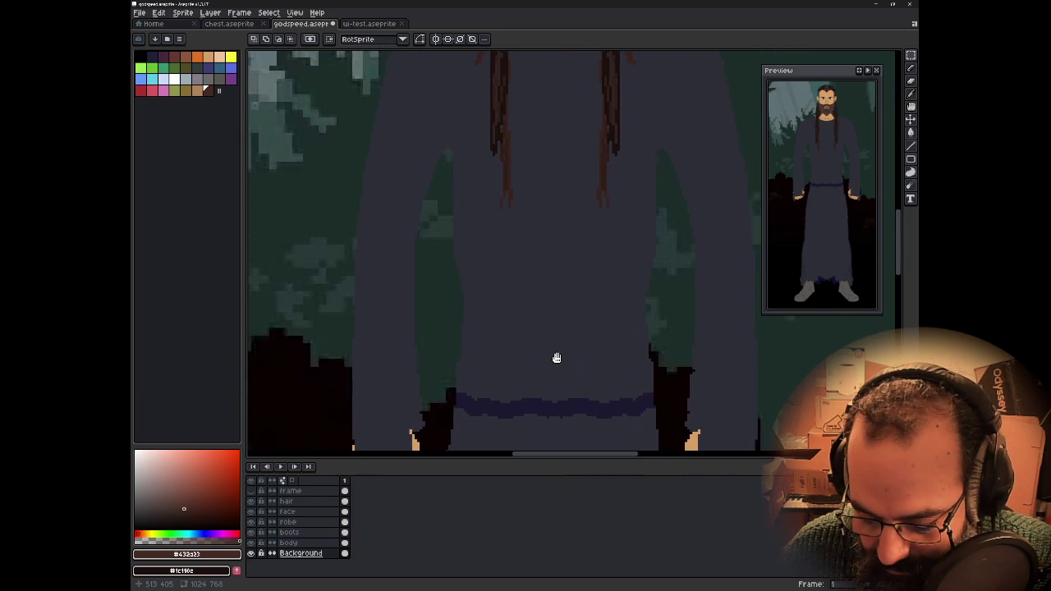
scroll(517, 313, "down", 2)
scroll(528, 343, "down", 1)
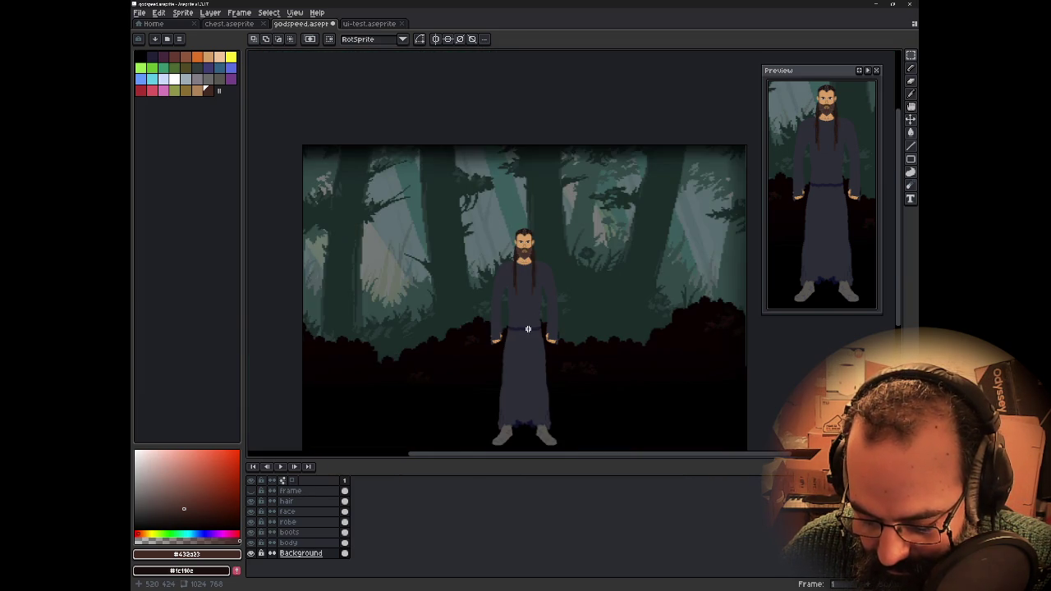
scroll(528, 332, "up", 3)
left_click_drag(526, 326, 572, 338)
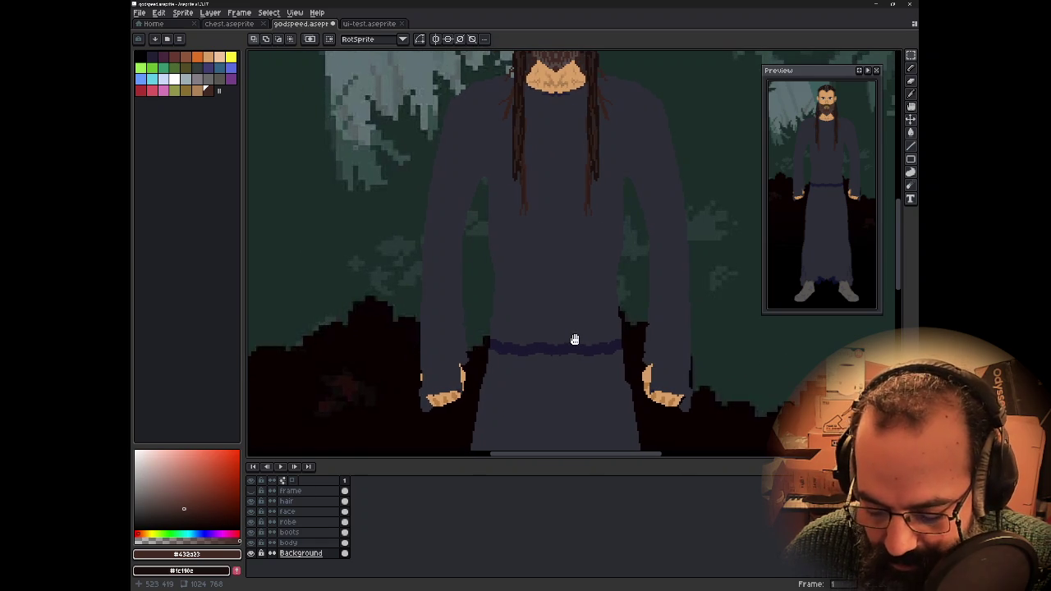
left_click(261, 554)
- On the robe layer, set a 4px pencil in the robe colour and undo a stray stroke
left_click(336, 524)
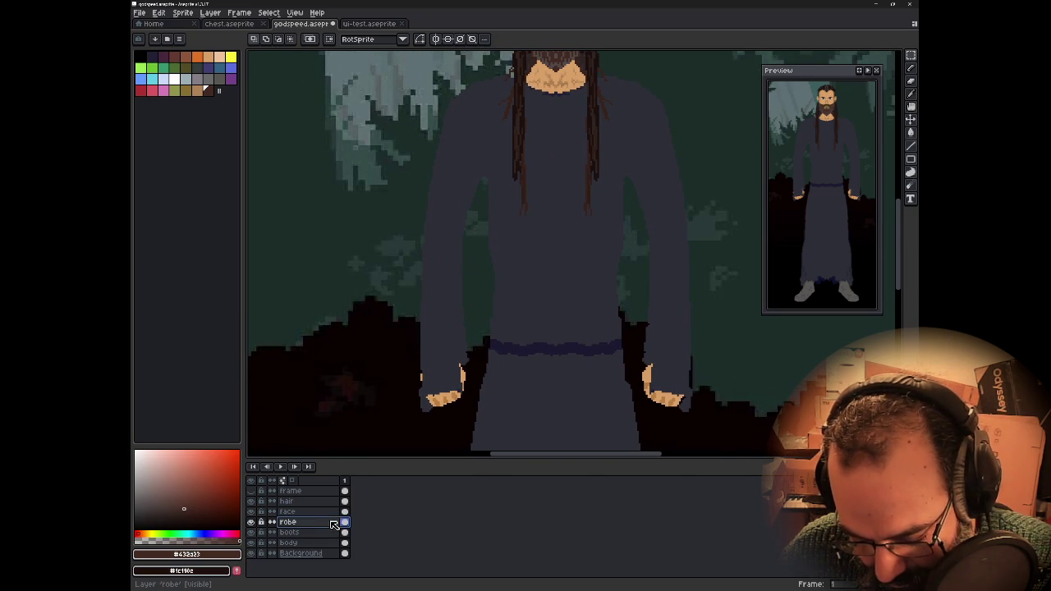
key("b")
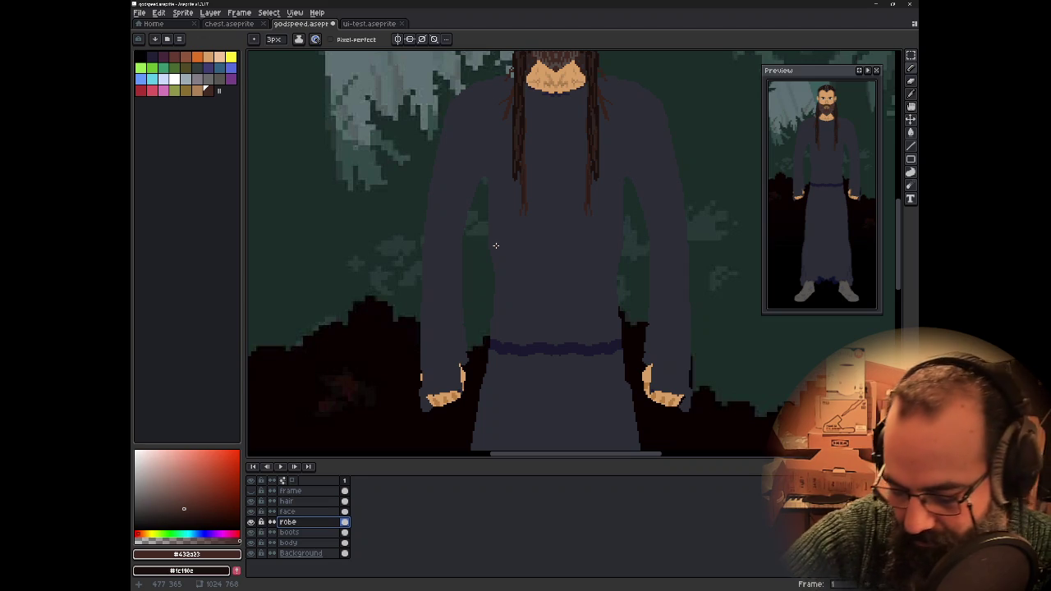
key("plus")
key("plus")
left_click(501, 246, "alt")
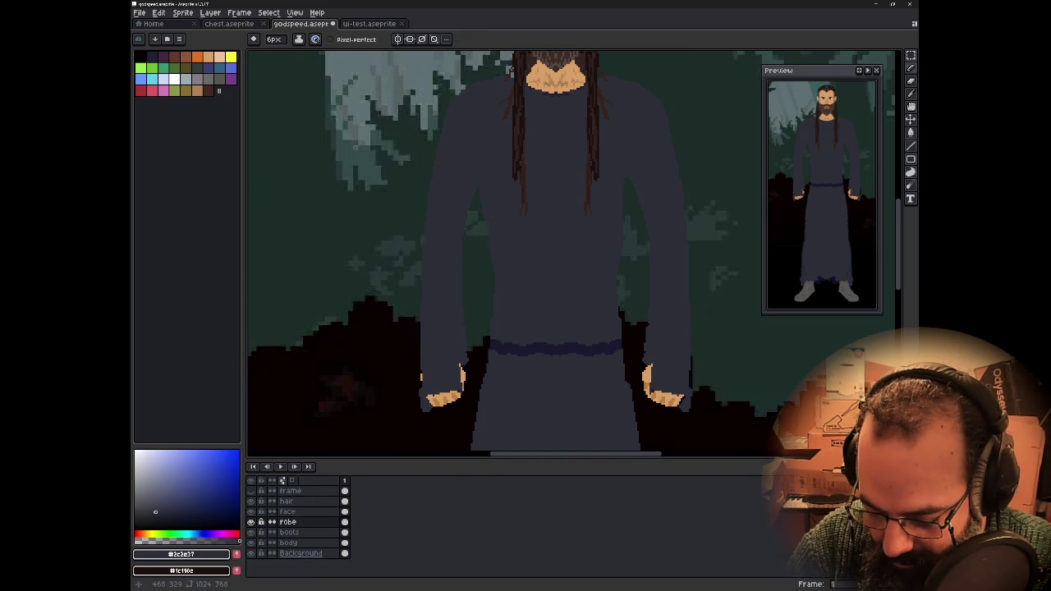
key("ctrl+z")
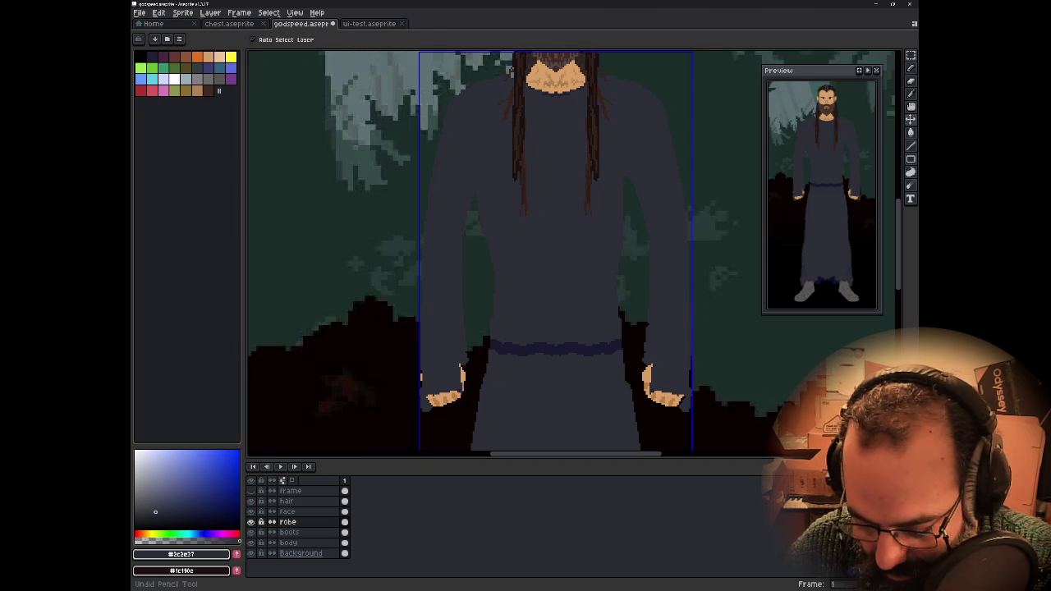
- Enable vertical symmetry, undo another stroke, and hide the forest Background layer
left_click(400, 42)
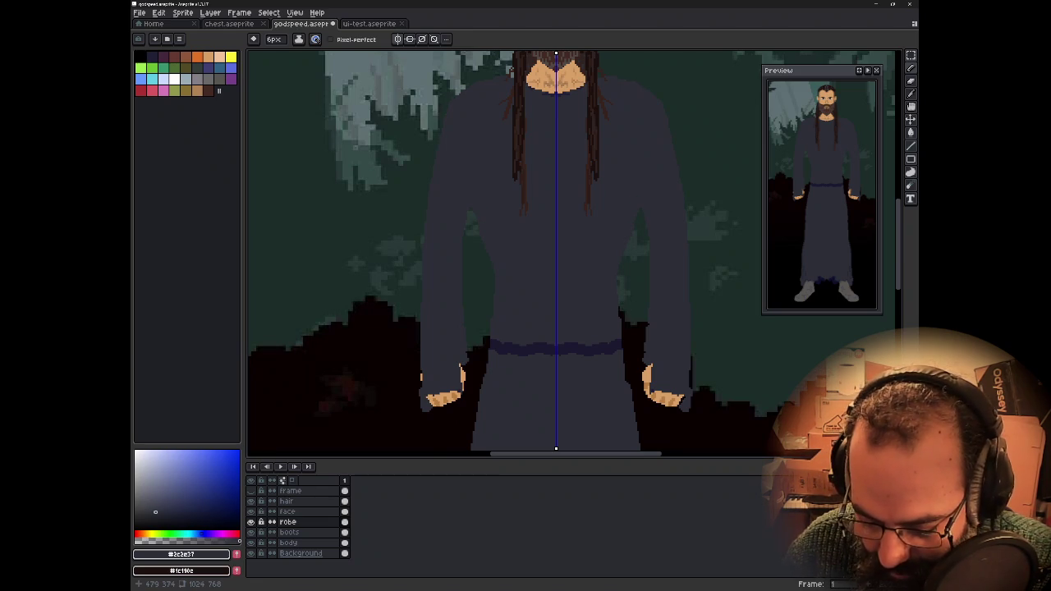
key("ctrl+z")
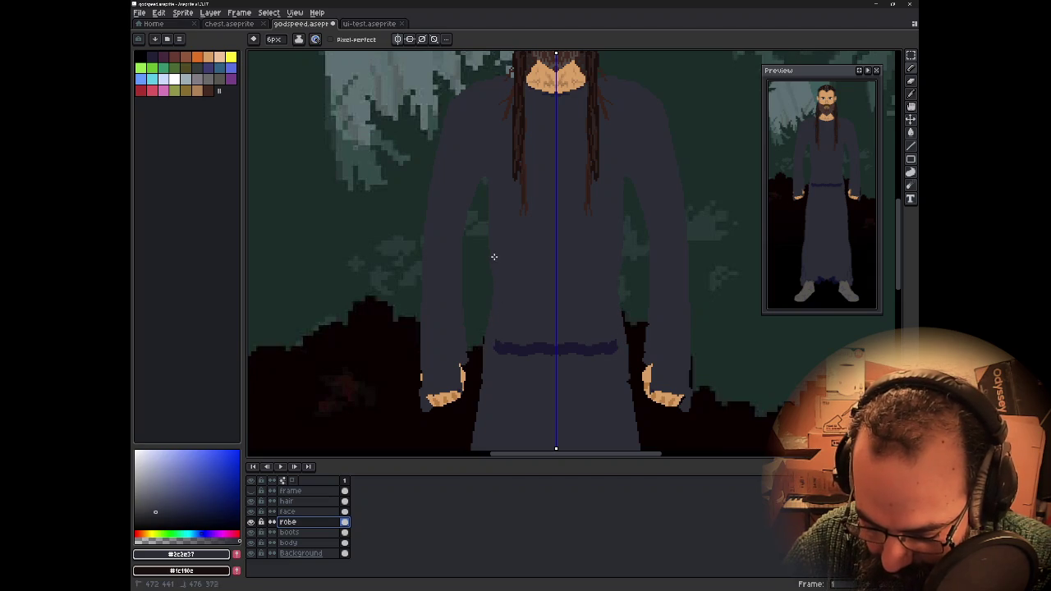
left_click(489, 220)
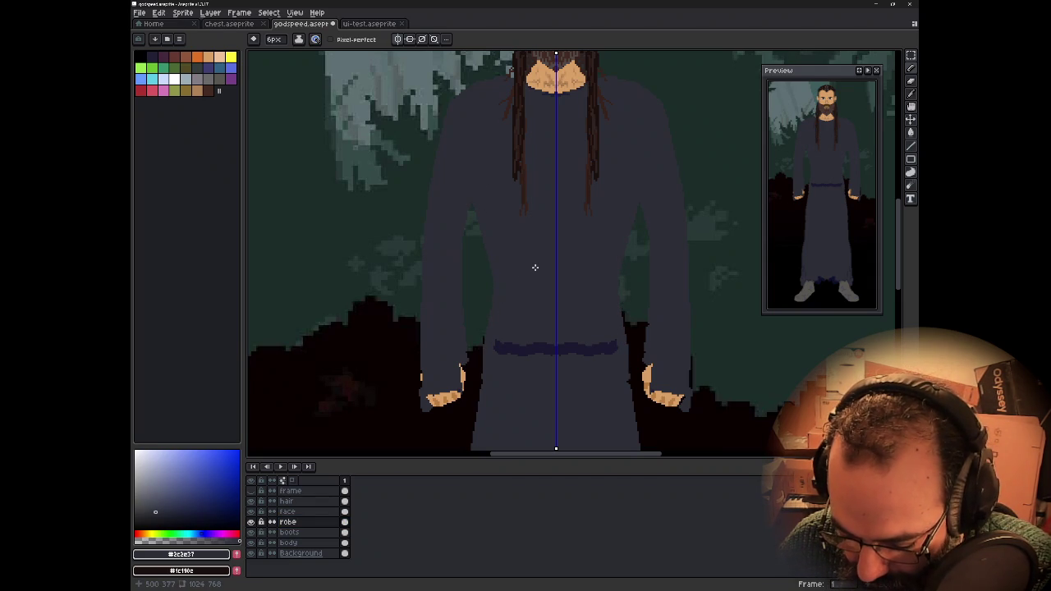
left_click(252, 554)
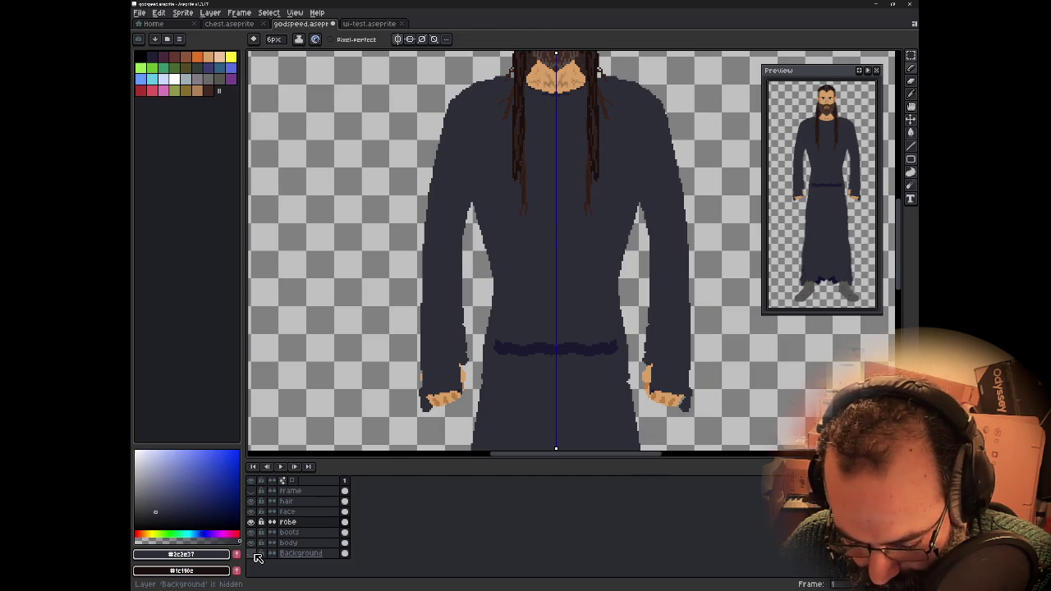
- Sample the dark belt colour, then the robe colour, and pan up from beard to eyes
left_click(497, 349, "alt")
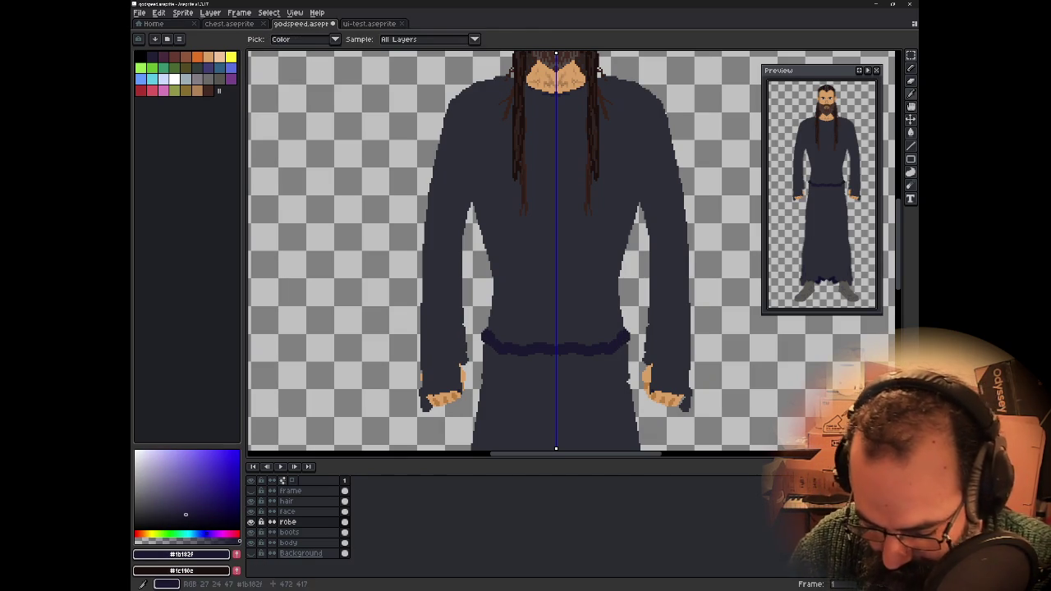
left_click(505, 250, "alt")
scroll(506, 249, "down", 1)
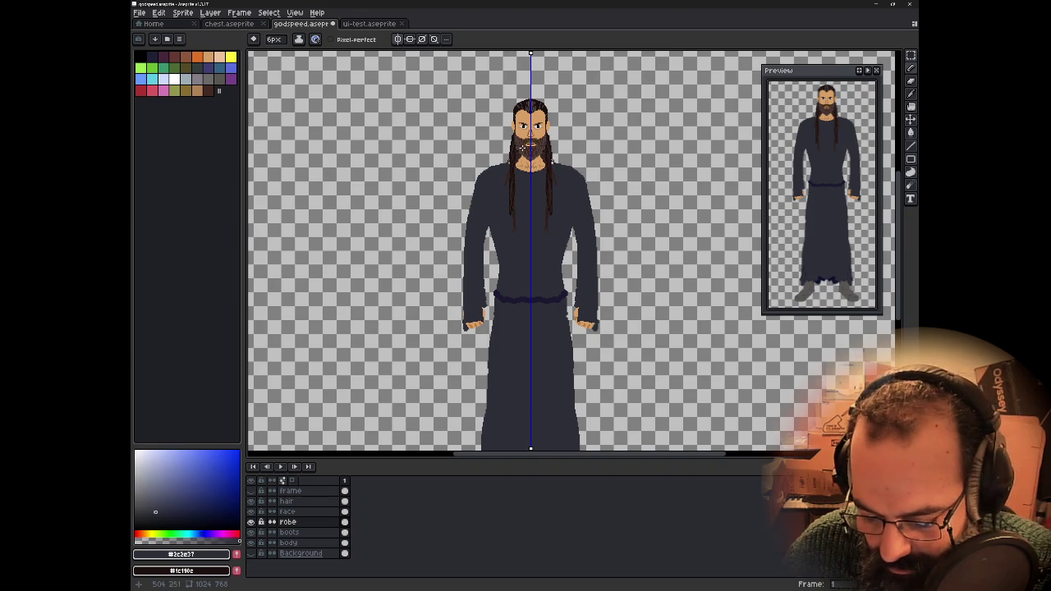
scroll(538, 136, "up", 3)
scroll(533, 138, "up", 3)
left_click_drag(533, 138, 477, 359)
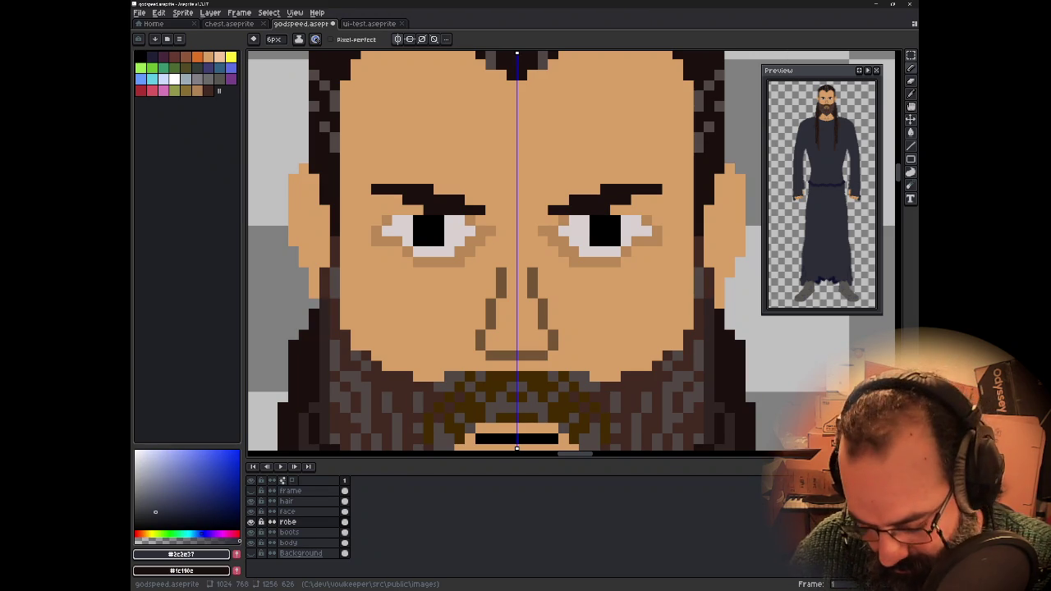
- On the hair layer with the pencil, zoom to the nose, sample brown #745536, then select the face layer
left_click(286, 501)
key("b")
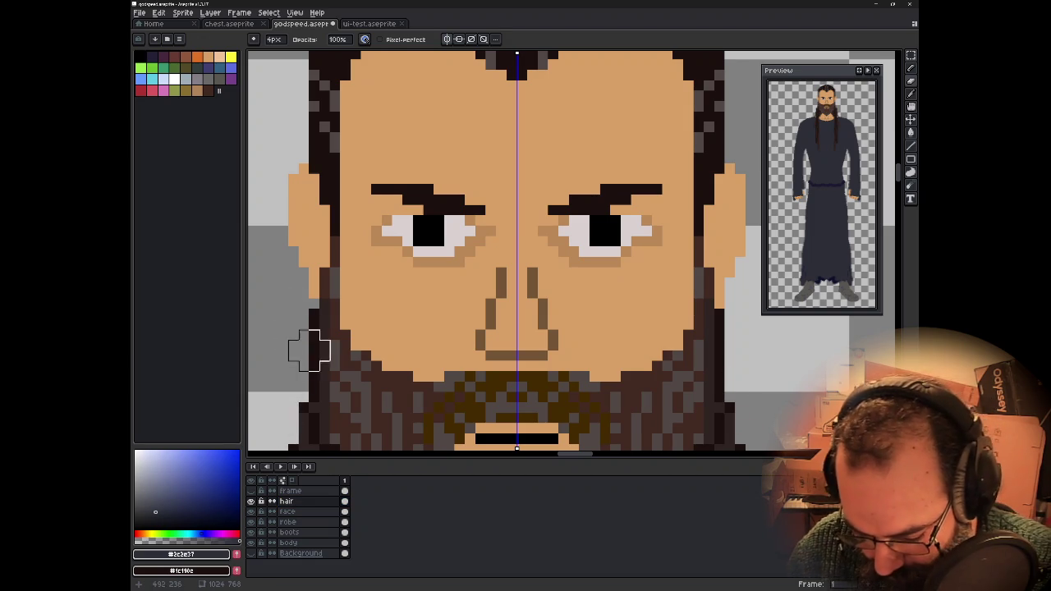
scroll(366, 323, "down", 3)
left_click_drag(366, 323, 479, 202)
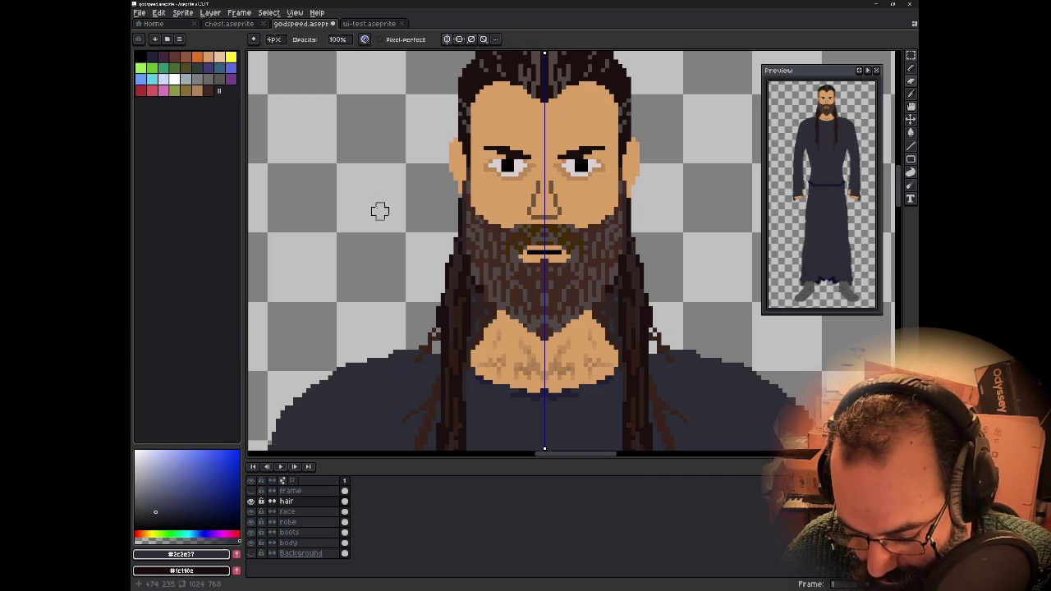
scroll(501, 206, "up", 2)
scroll(526, 189, "up", 1)
scroll(538, 238, "up", 1)
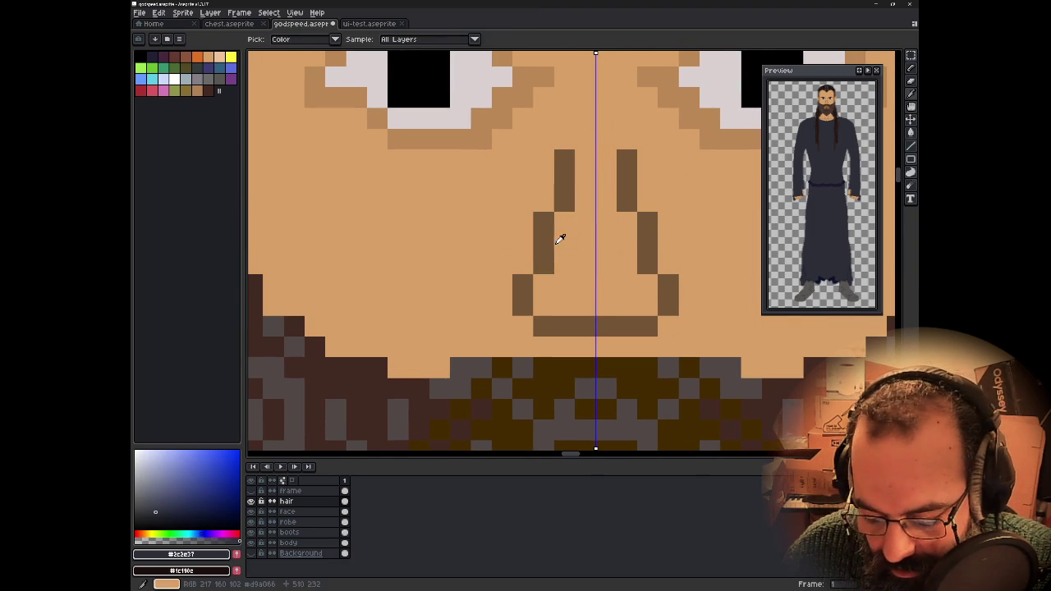
left_click(550, 240, "alt")
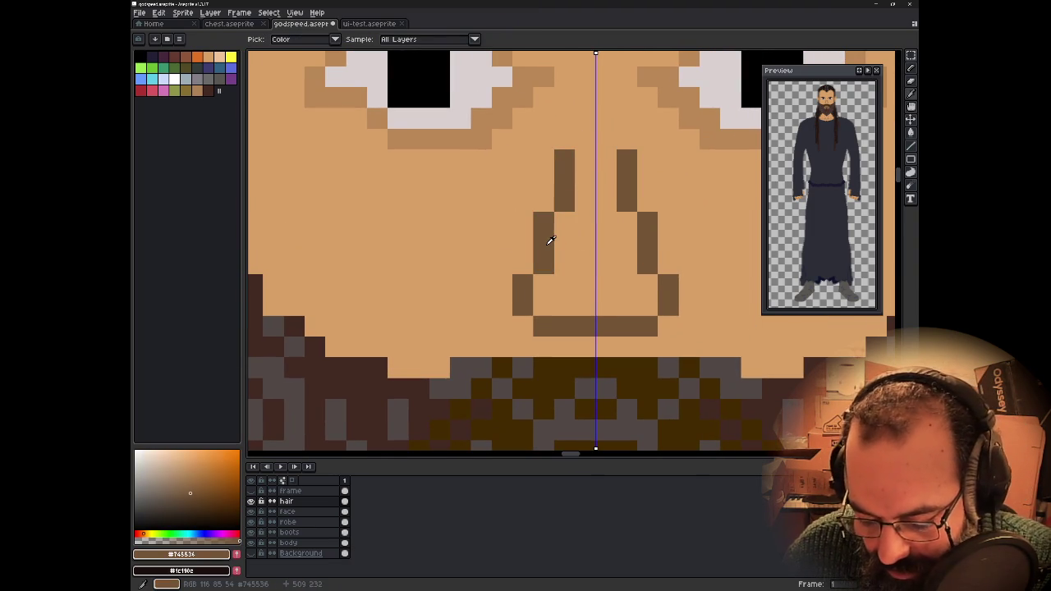
left_click(287, 512)
- Marquee-select the nose across the centre line, try Replace Color, cancel, and reselect
key("m")
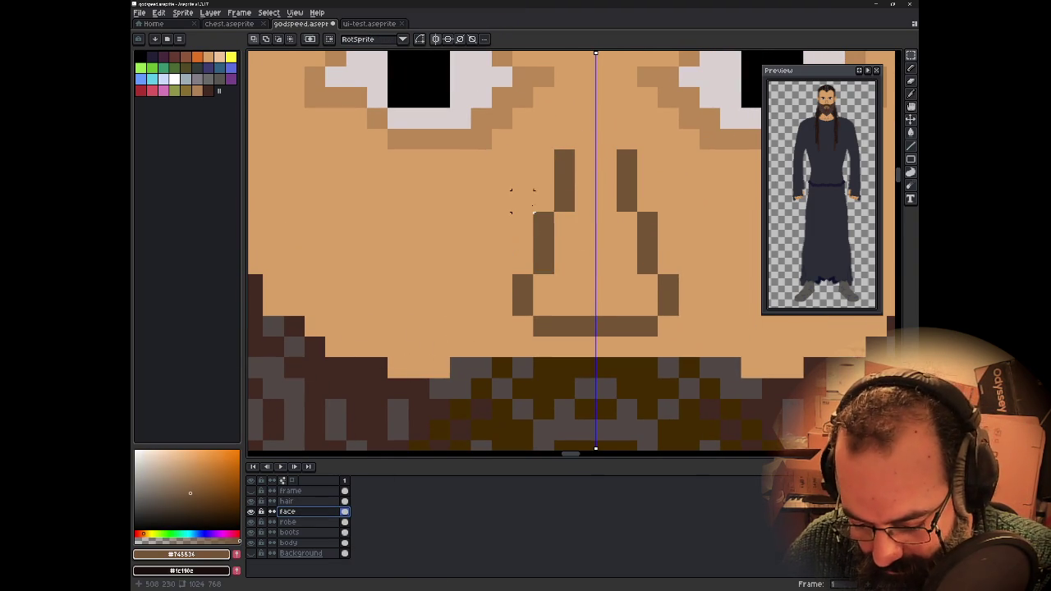
left_click_drag(501, 159, 587, 330)
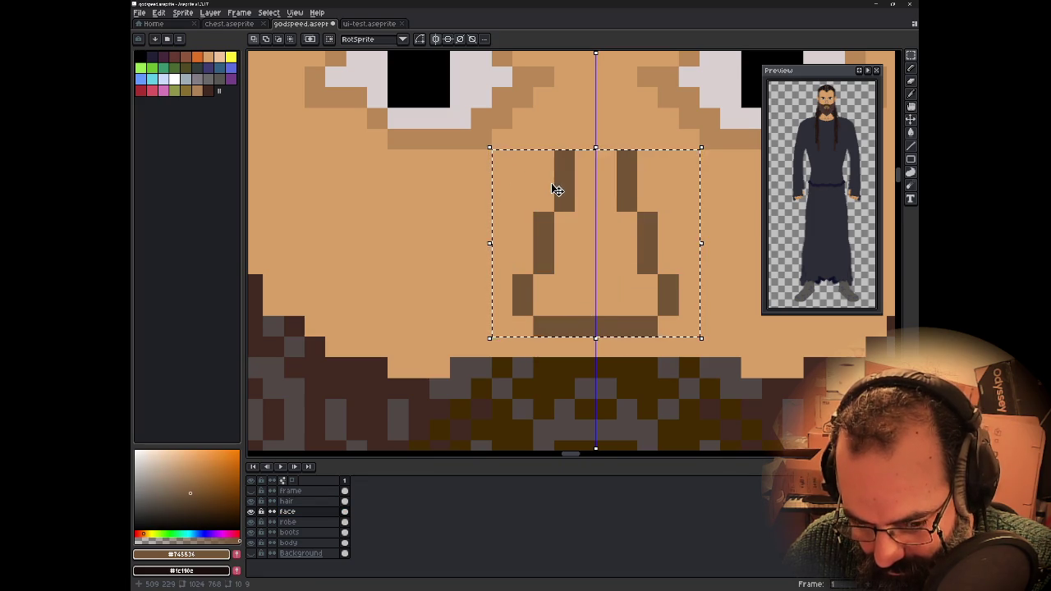
key("shift+r")
left_click(477, 184)
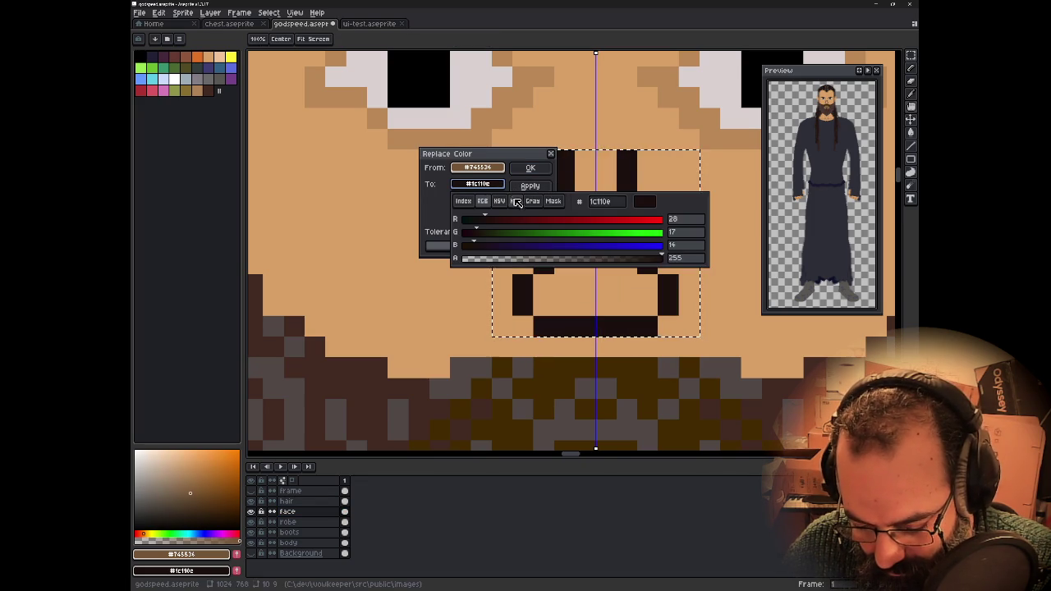
left_click(491, 169)
key("Escape")
key("ctrl+d")
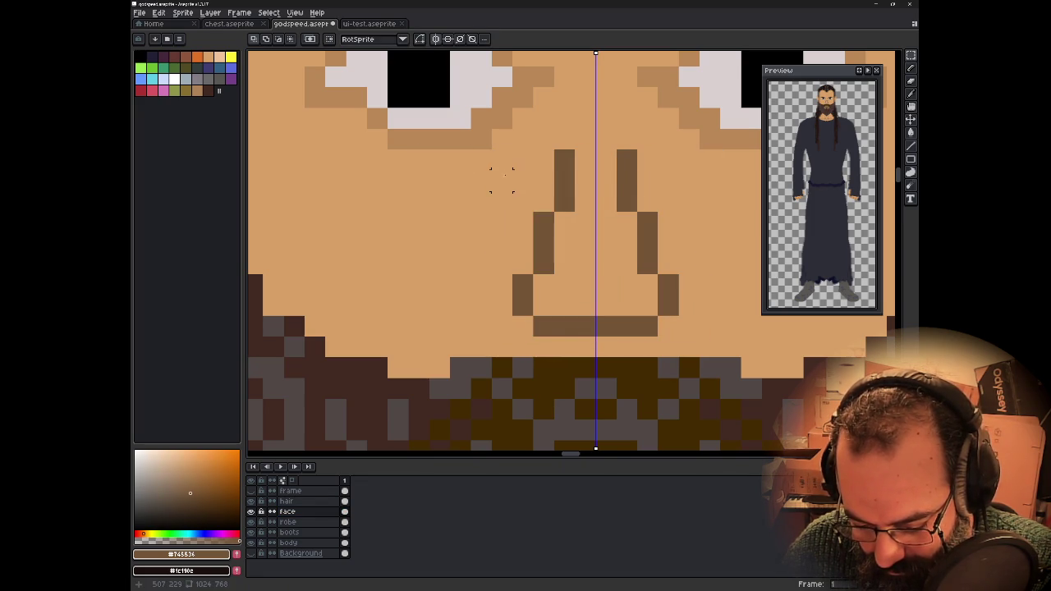
key("ctrl+shift+d")
- Reopen and dismiss Replace Color on the nose, then undo stray black eye shapes
key("shift+r")
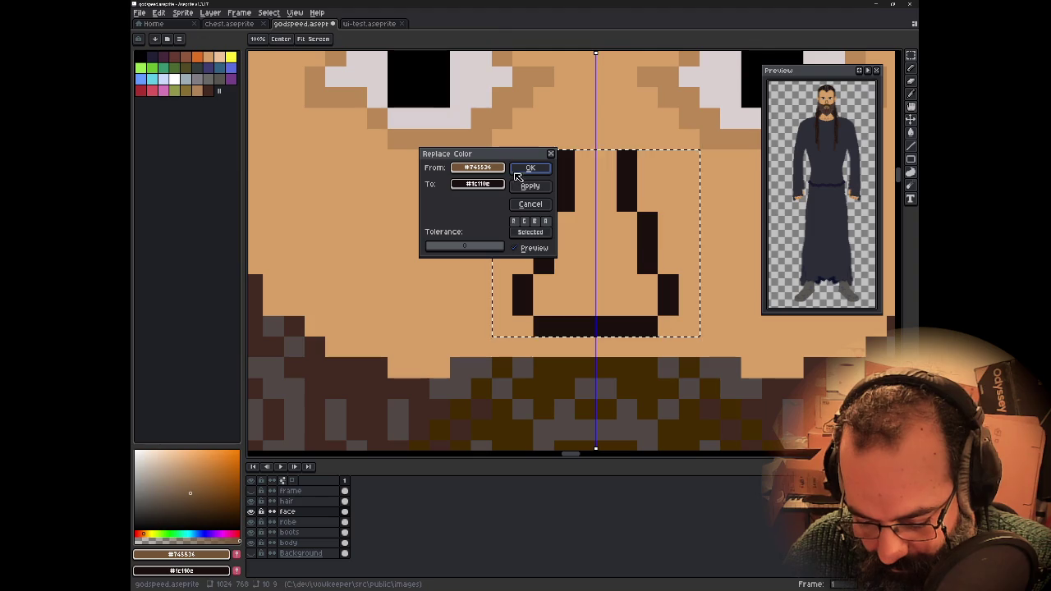
left_click(499, 169)
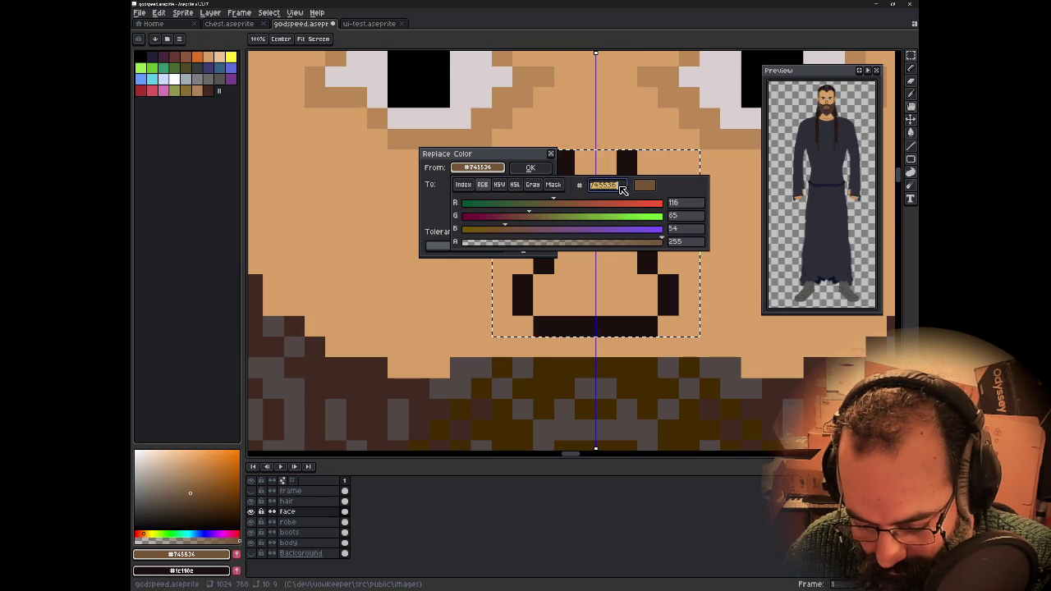
key("Escape")
key("Escape")
key("ctrl+d")
key("ctrl+z")
key("shift+r")
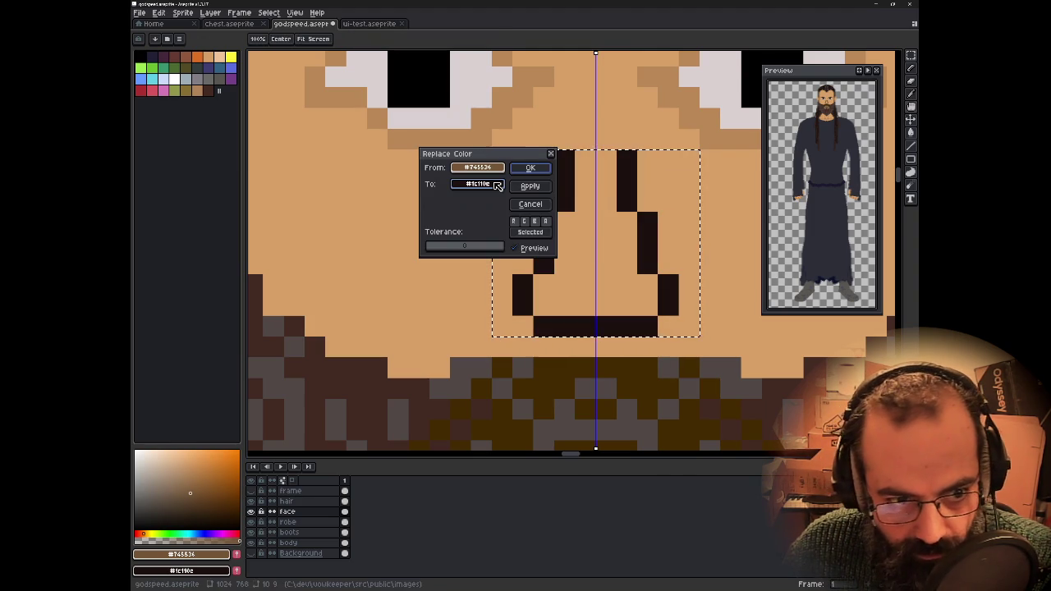
left_click(531, 204)
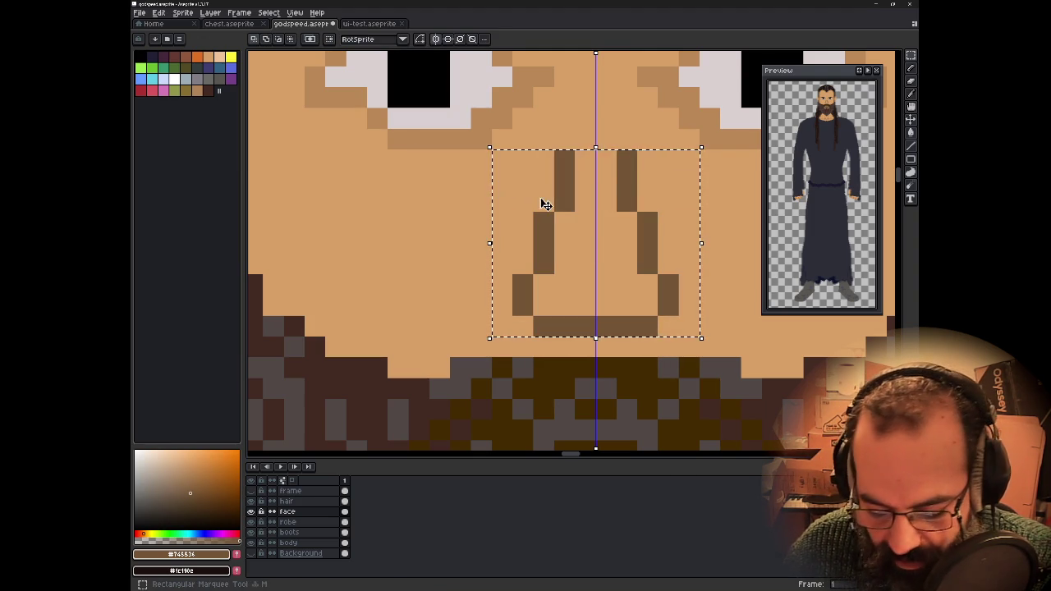
key("ctrl+d")
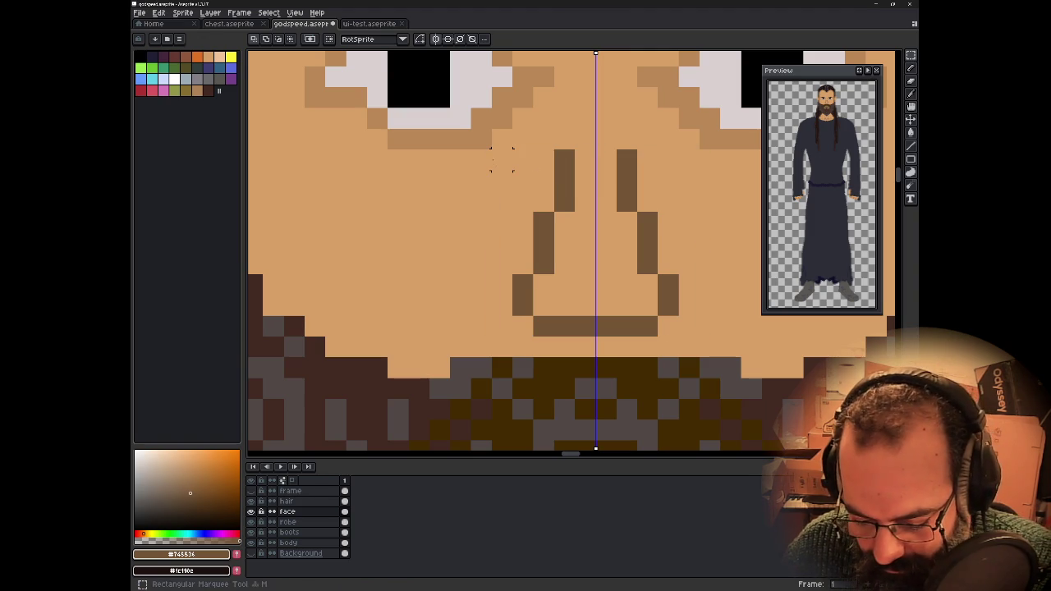
left_click_drag(502, 161, 575, 283)
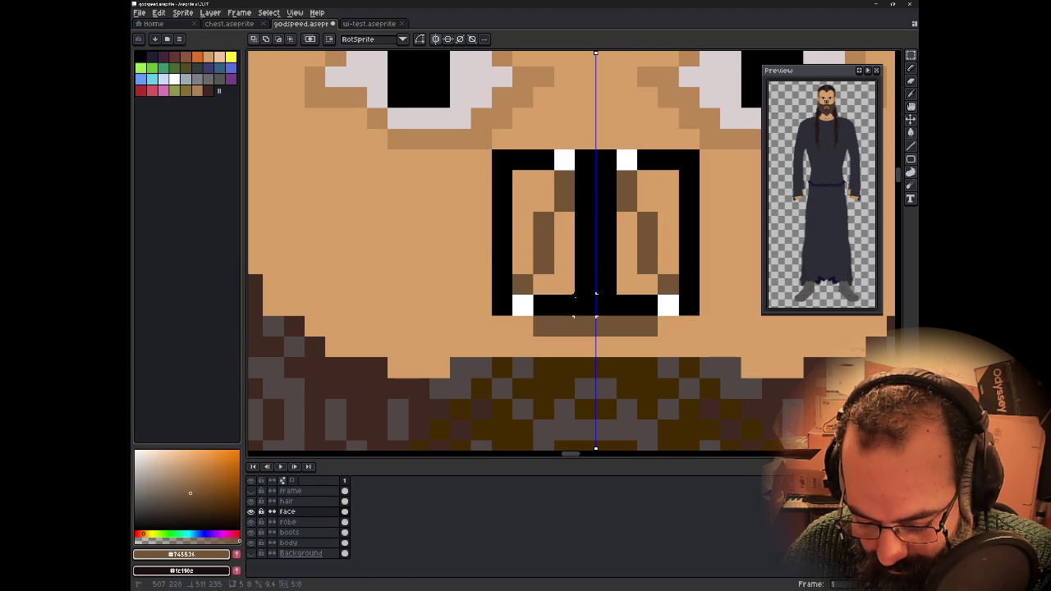
key("ctrl+z")
key("ctrl+z")
key("ctrl+z")
- Replace the nose's brown #745536 with lighter brown #997048 by raising HSV value to 60
key("shift+r")
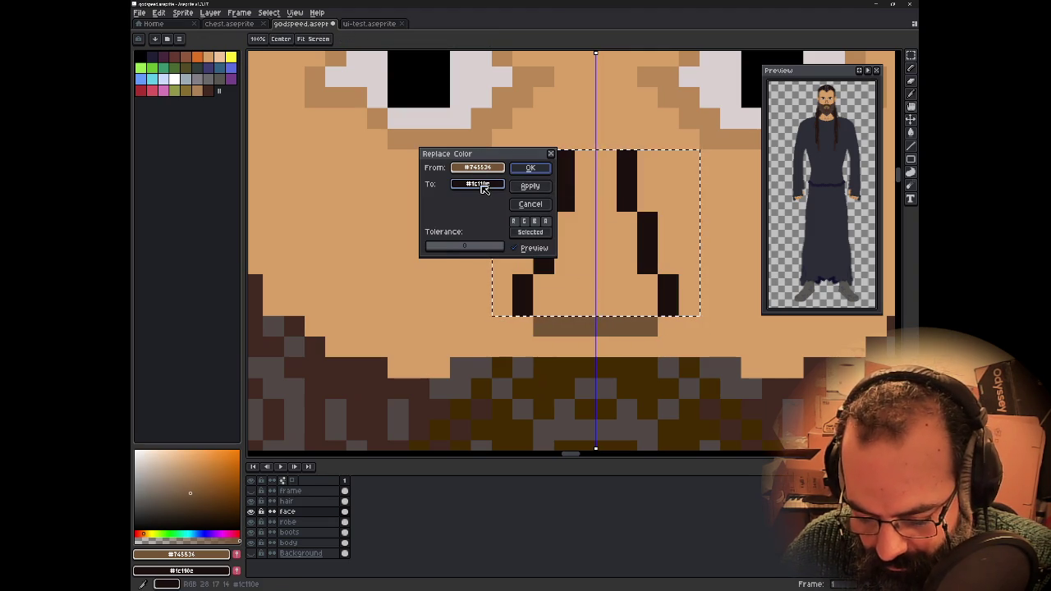
left_click(480, 184)
left_click(619, 205)
type("745536")
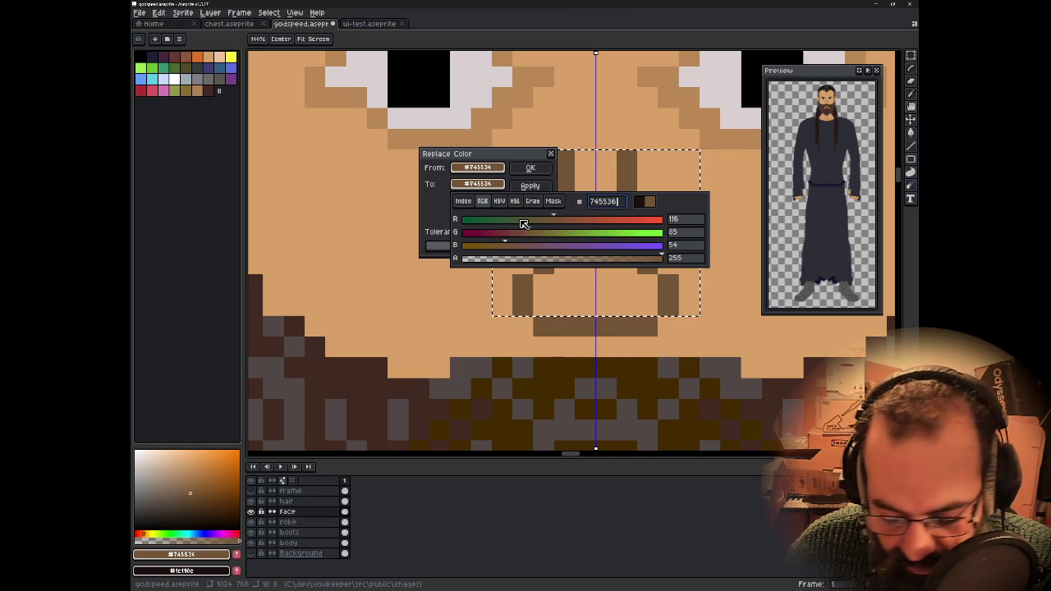
left_click(499, 202)
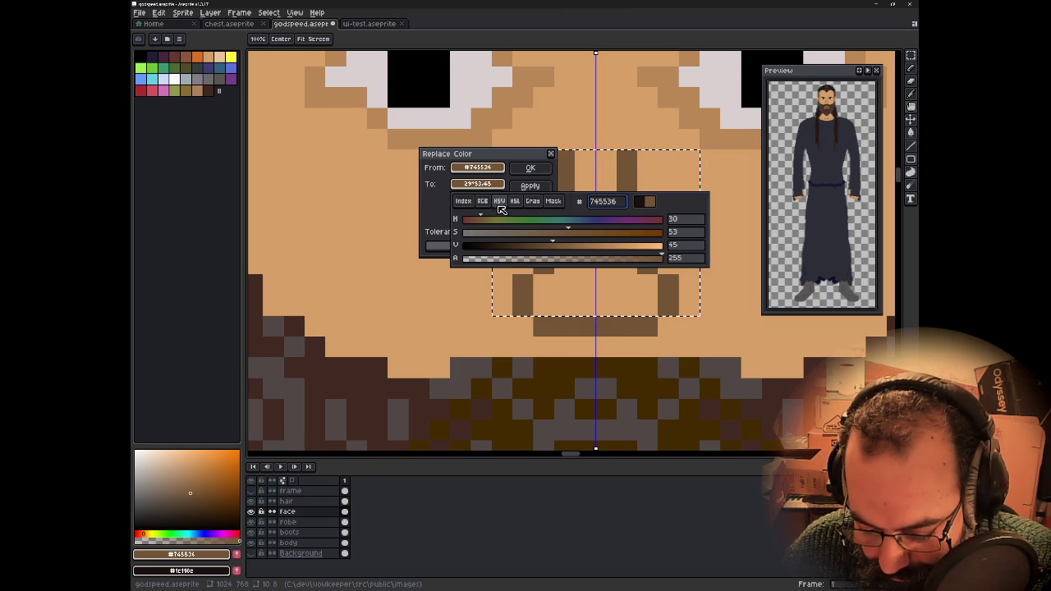
left_click(566, 245)
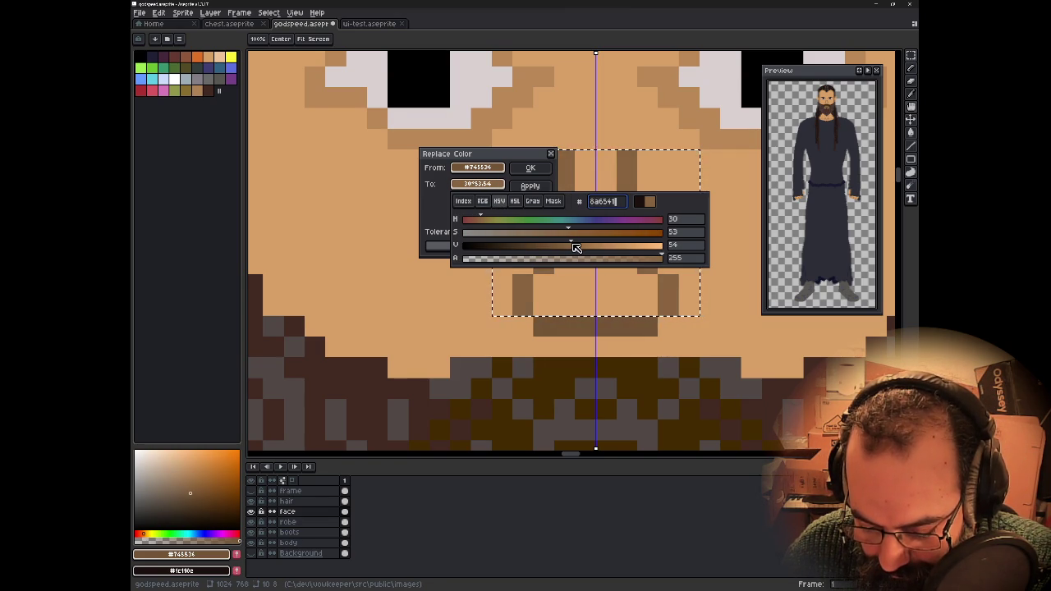
left_click_drag(576, 249, 585, 246)
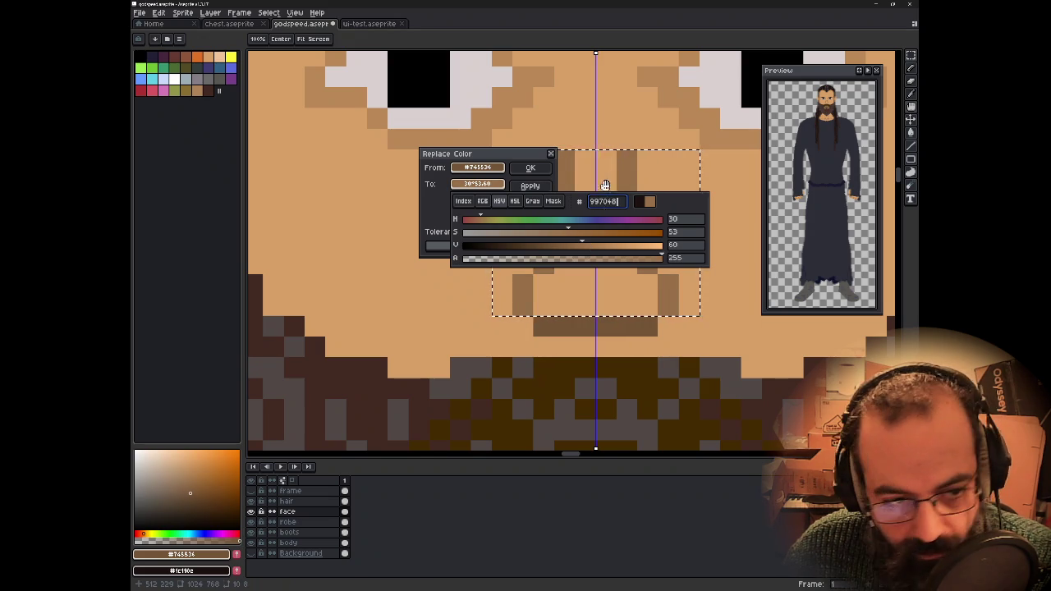
left_click(618, 158)
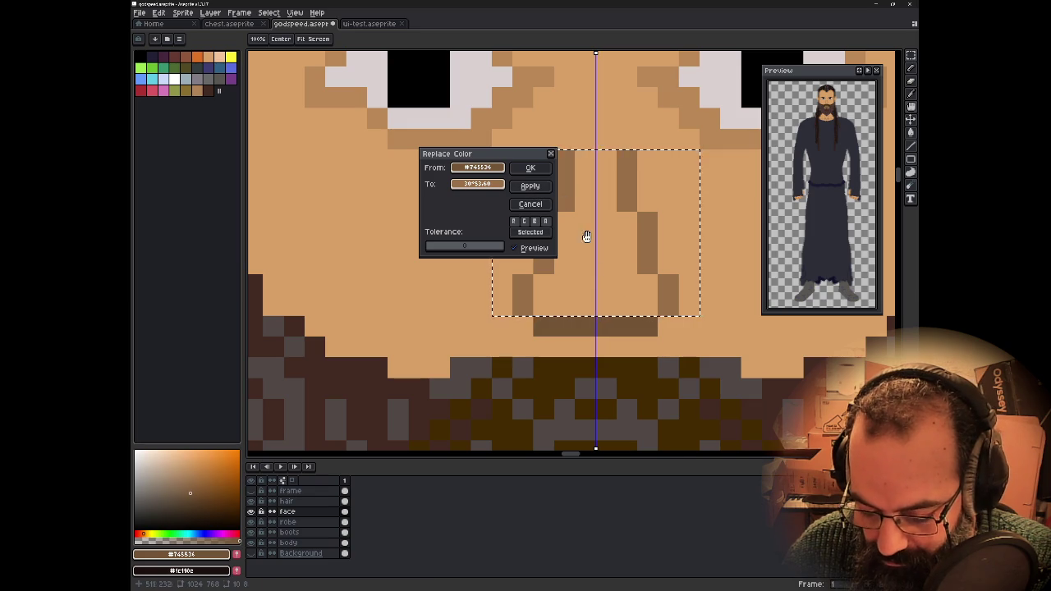
scroll(607, 302, "down", 3)
scroll(607, 302, "down", 1)
scroll(607, 302, "down", 1)
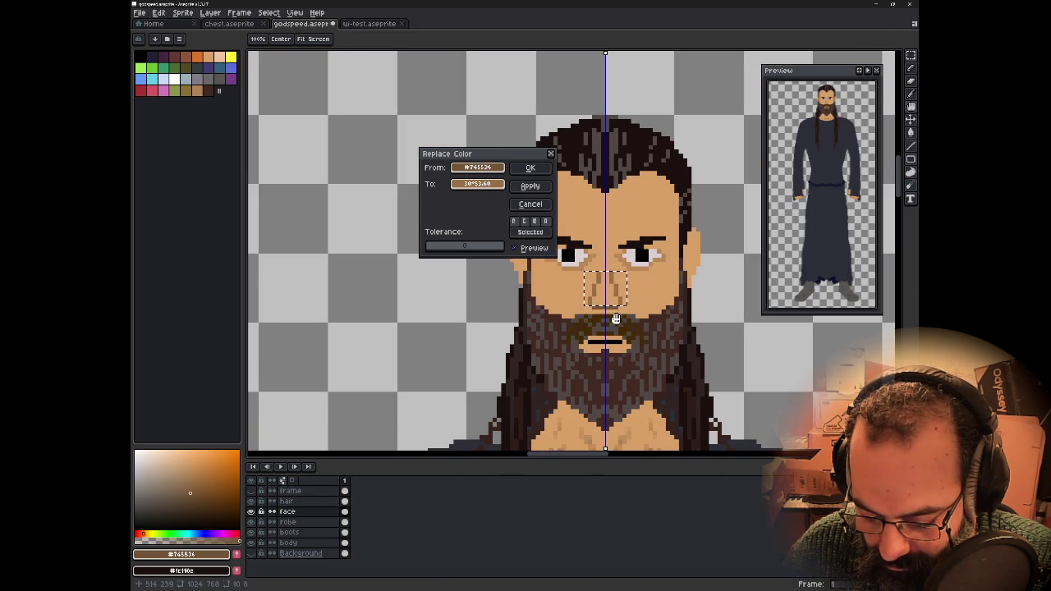
left_click(532, 169)
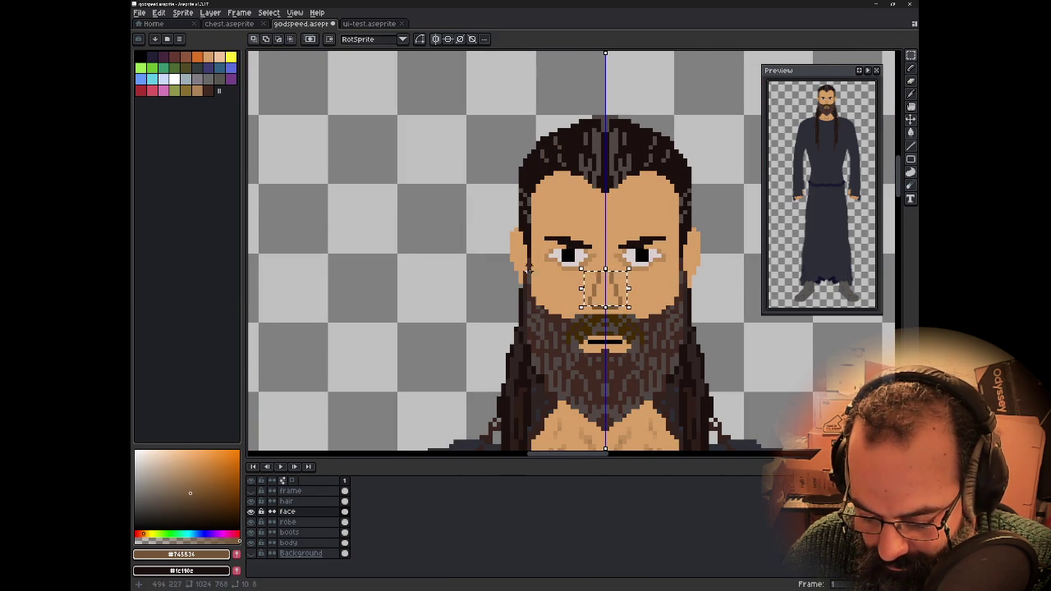
- Deselect the nose, turn symmetry off, and view the whole character
key("ctrl+d")
scroll(528, 269, "down", 1)
scroll(444, 316, "down", 1)
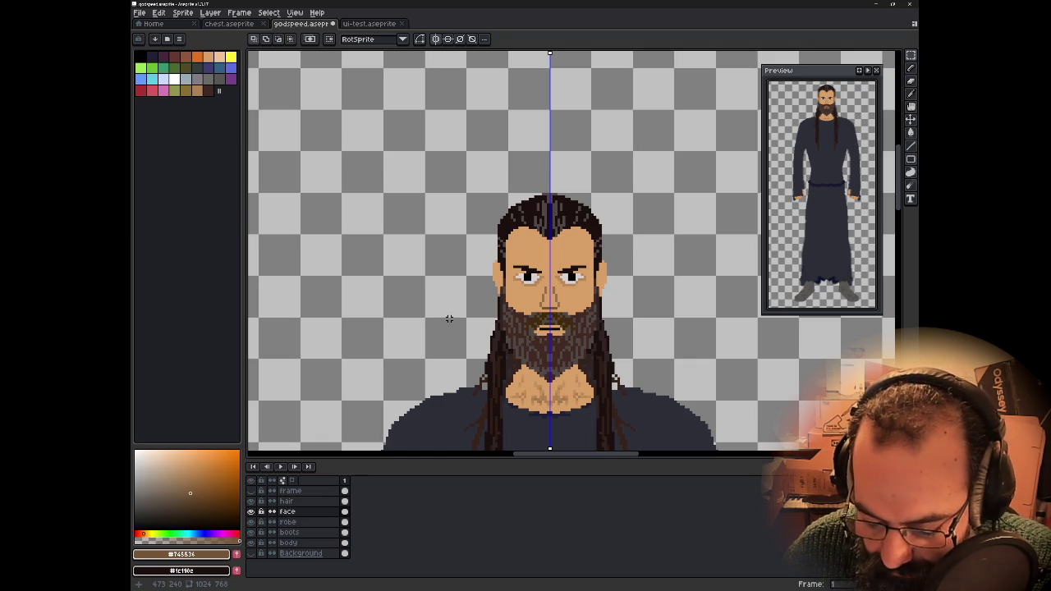
scroll(452, 313, "down", 1)
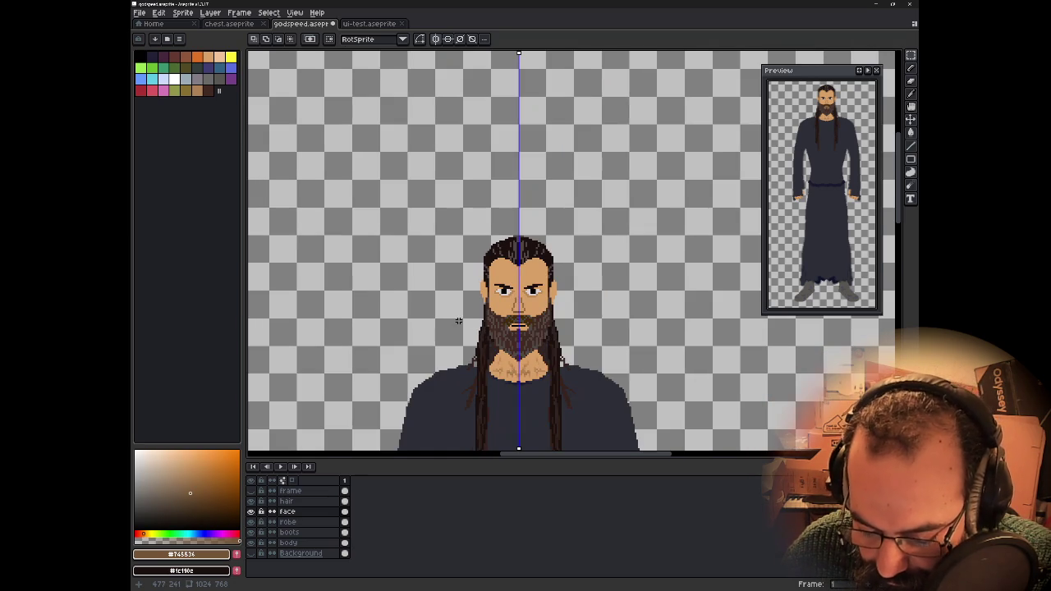
left_click(440, 41)
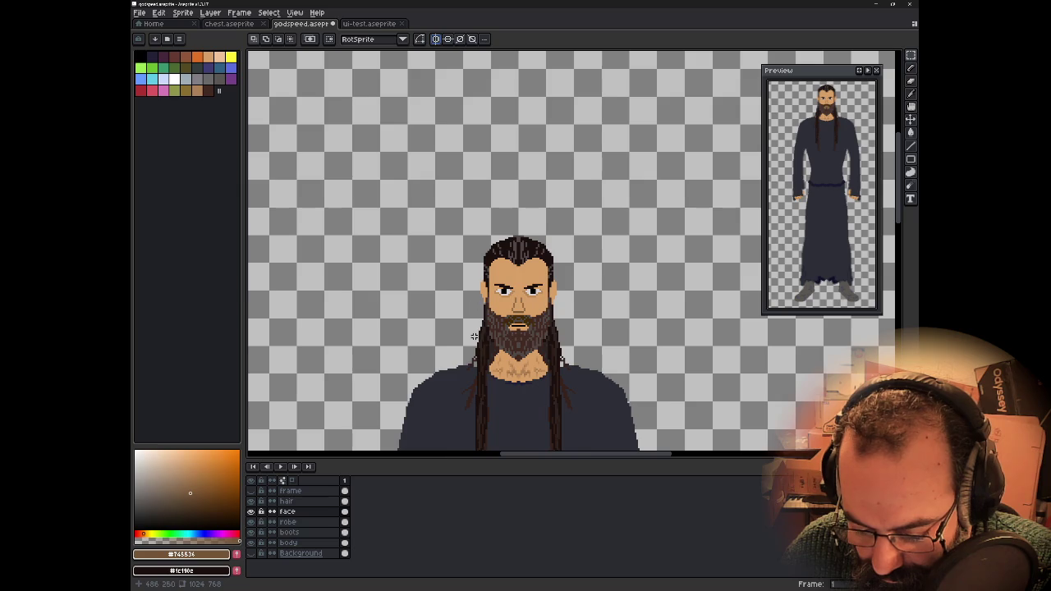
scroll(446, 339, "down", 2)
left_click_drag(444, 333, 509, 197)
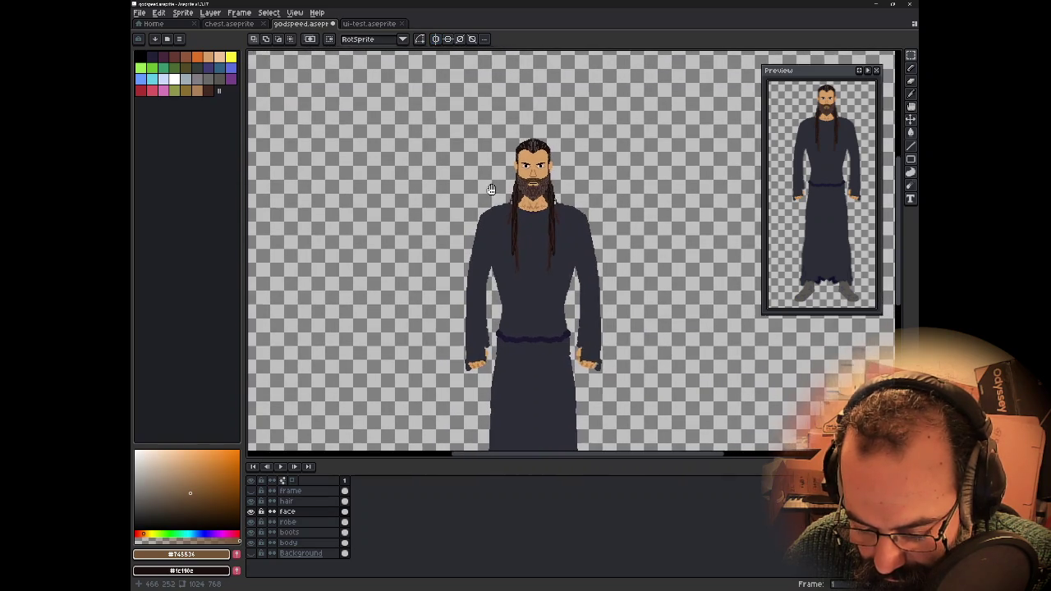
- Zoom back in on the nose and turn vertical symmetry back on
scroll(510, 197, "up", 1)
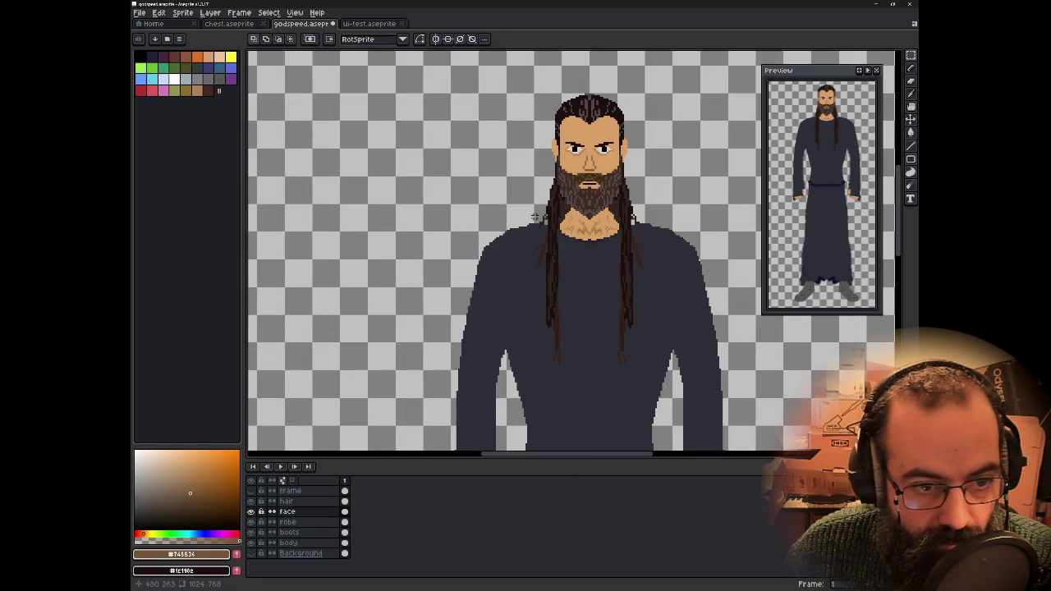
scroll(564, 189, "up", 1)
scroll(575, 210, "up", 1)
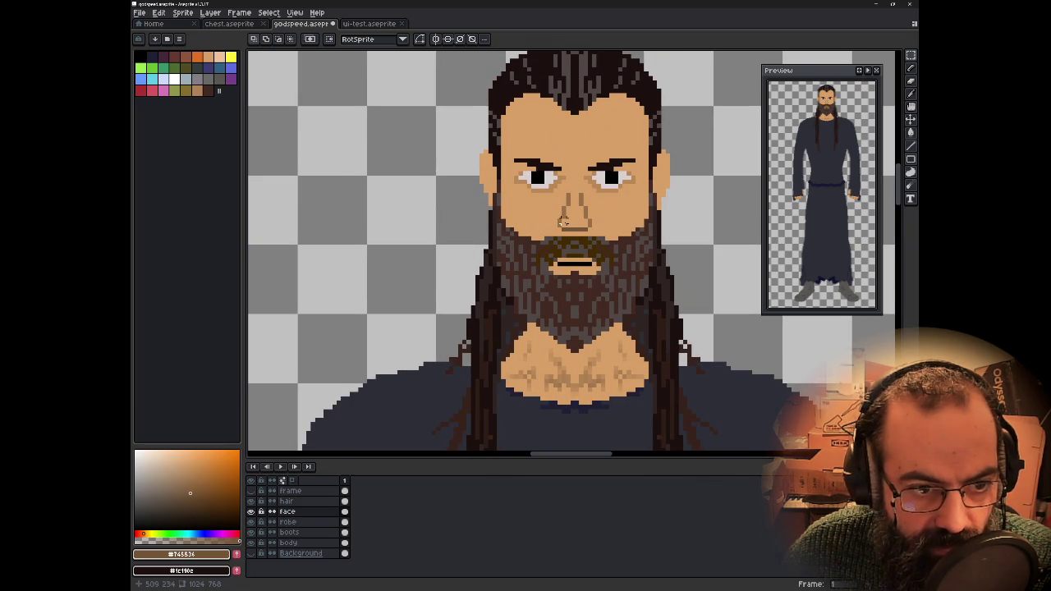
scroll(563, 221, "up", 1)
scroll(557, 221, "up", 1)
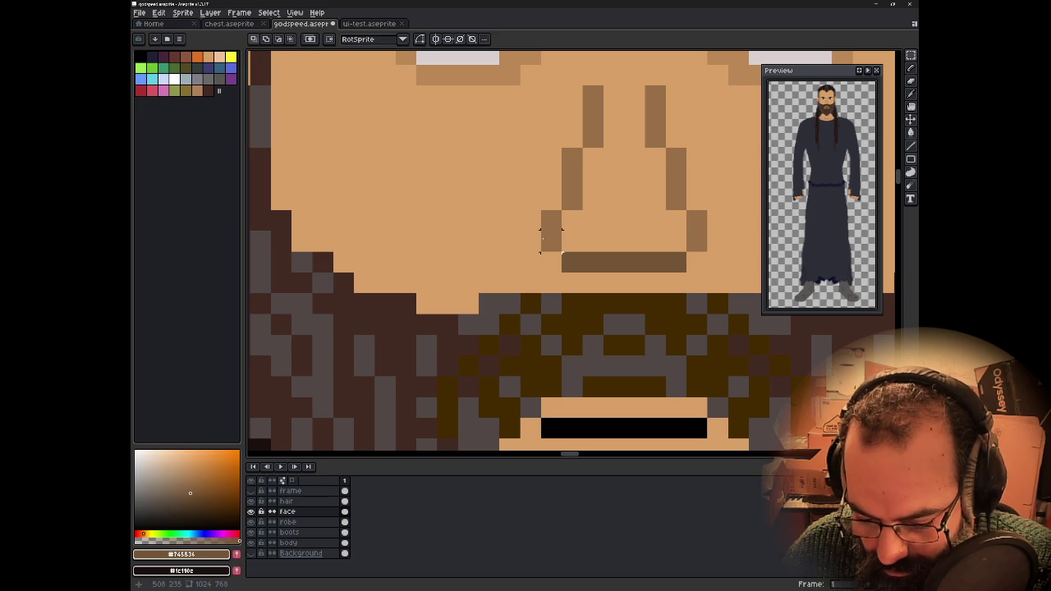
left_click(436, 39)
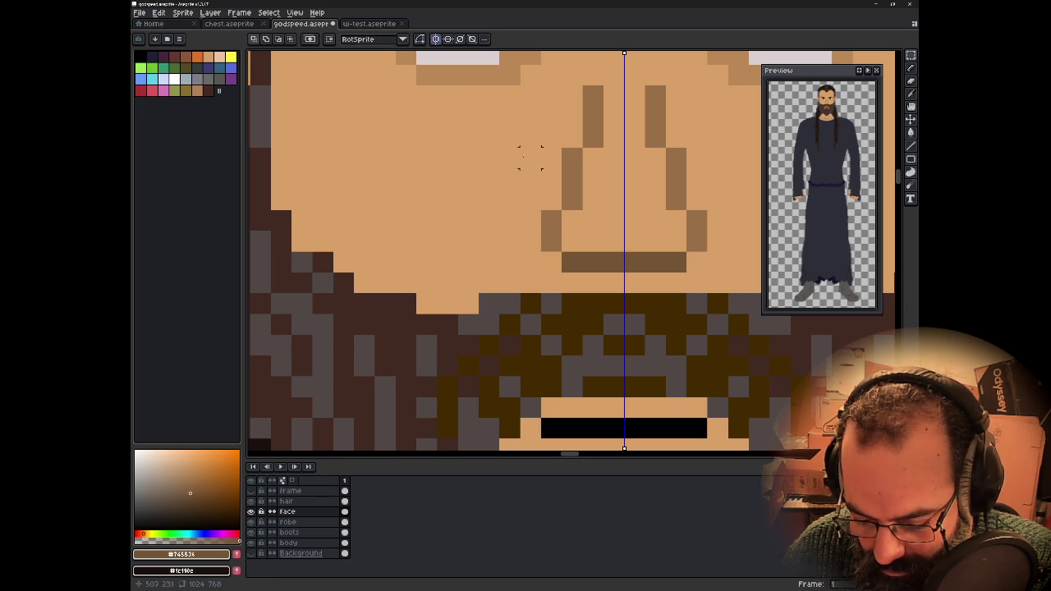
- With a 1px pencil, add a mirrored brown pixel below each nostril
key("b")
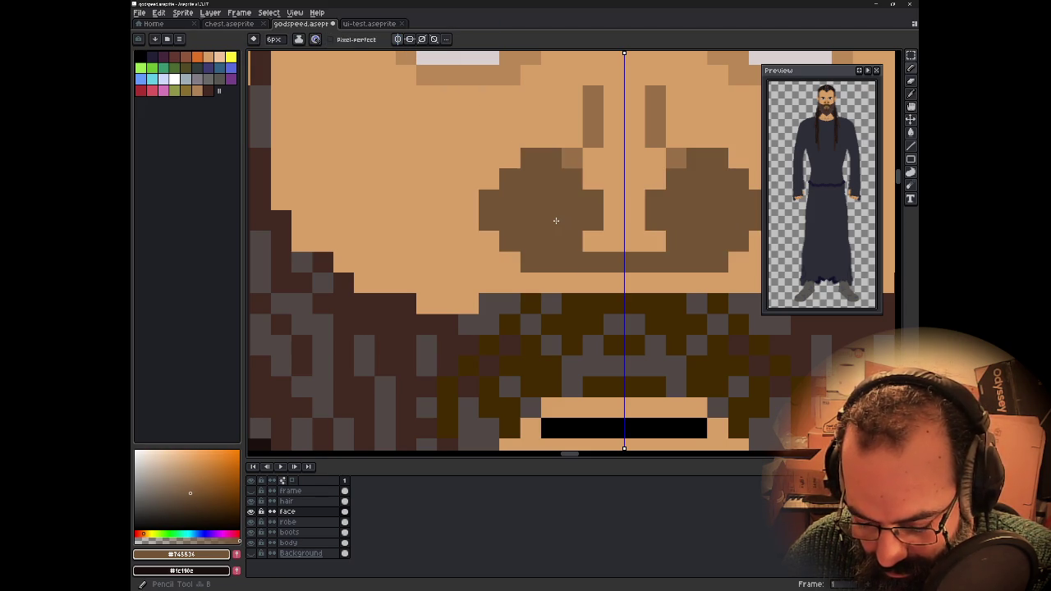
key("minus")
key("minus")
key("minus")
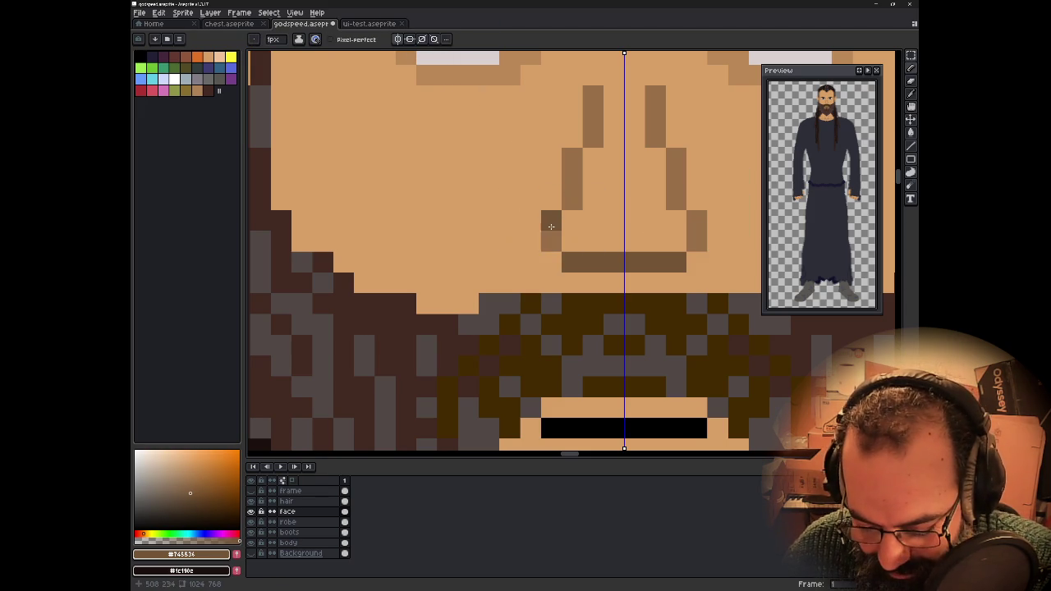
left_click_drag(552, 227, 553, 243)
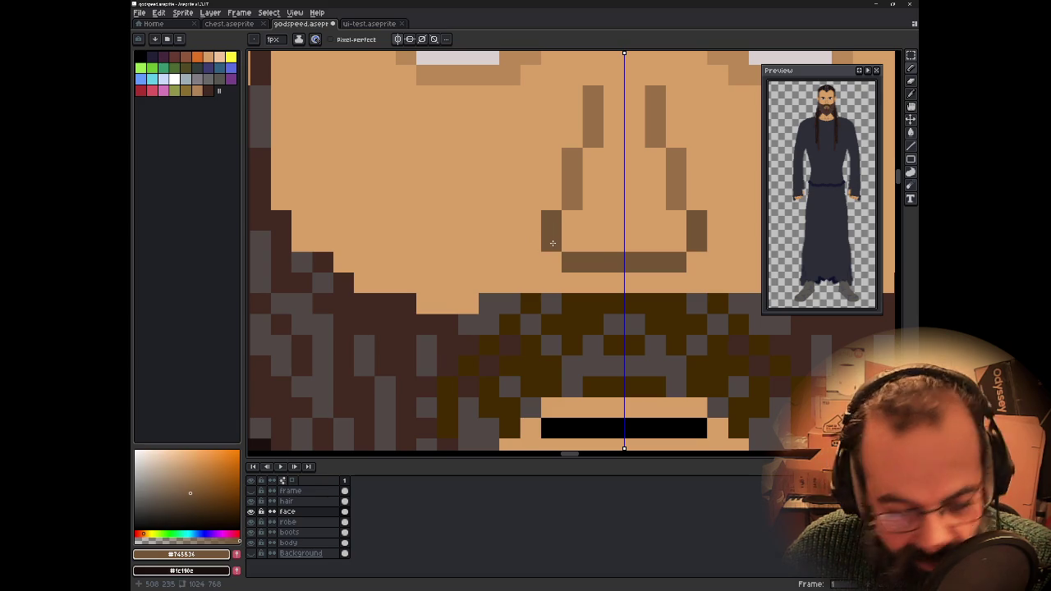
scroll(550, 238, "down", 3)
scroll(517, 164, "down", 1)
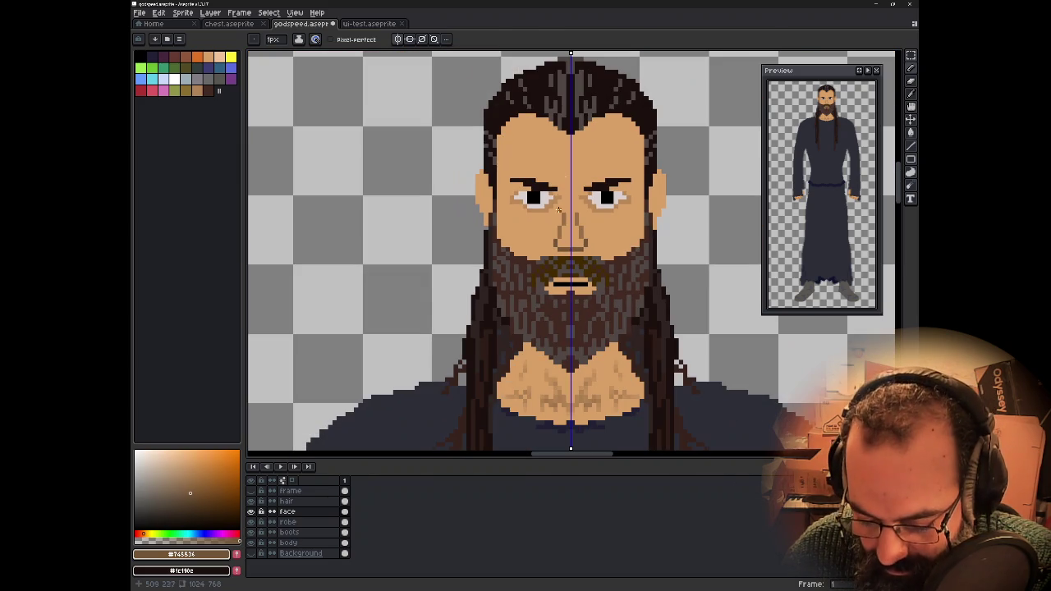
- Recentre and rezoom on the figure, ending with the pencil and symmetry enabled
left_click(408, 41)
scroll(490, 250, "down", 1)
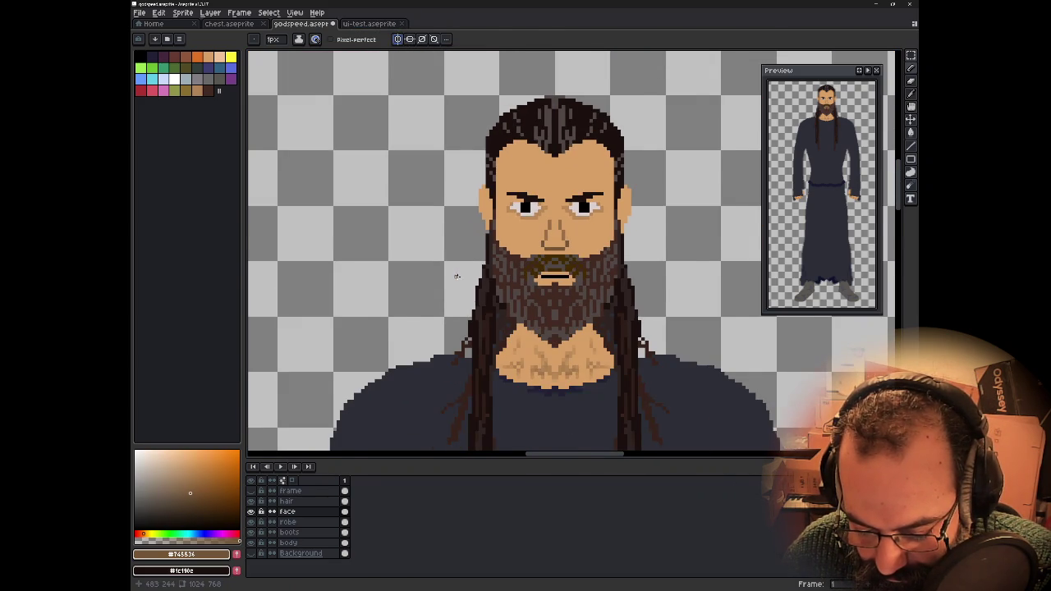
scroll(457, 276, "down", 1)
scroll(455, 303, "down", 1)
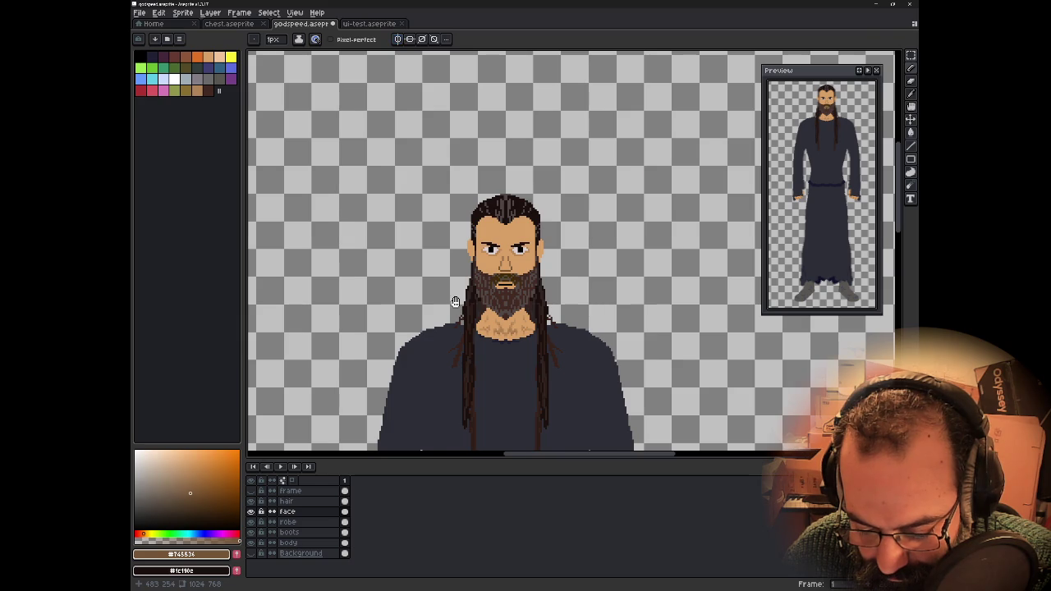
left_click_drag(456, 303, 542, 269)
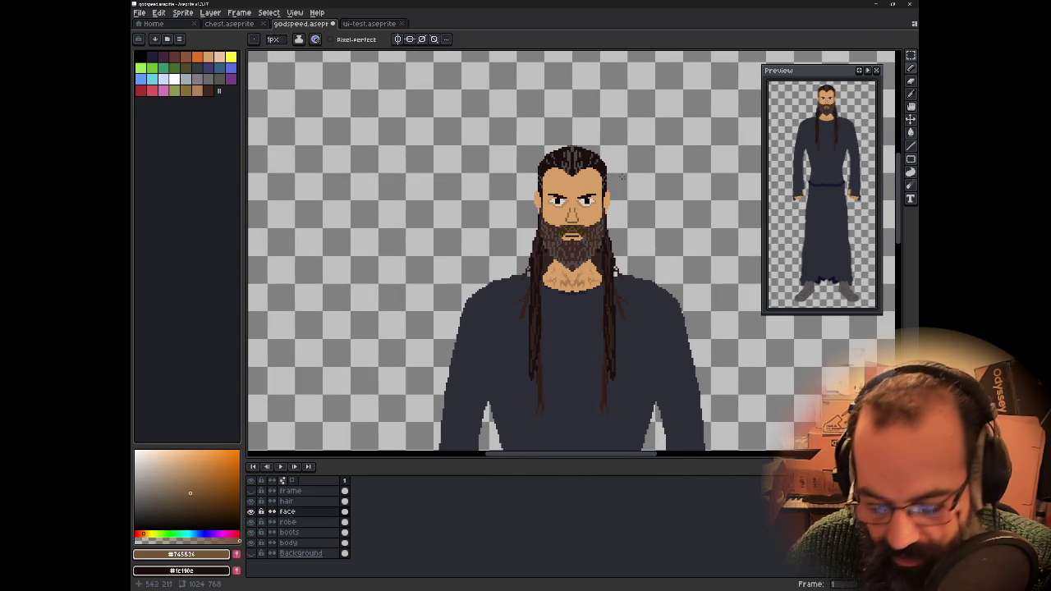
scroll(622, 181, "up", 2)
scroll(649, 230, "up", 2)
key("v")
key("b")
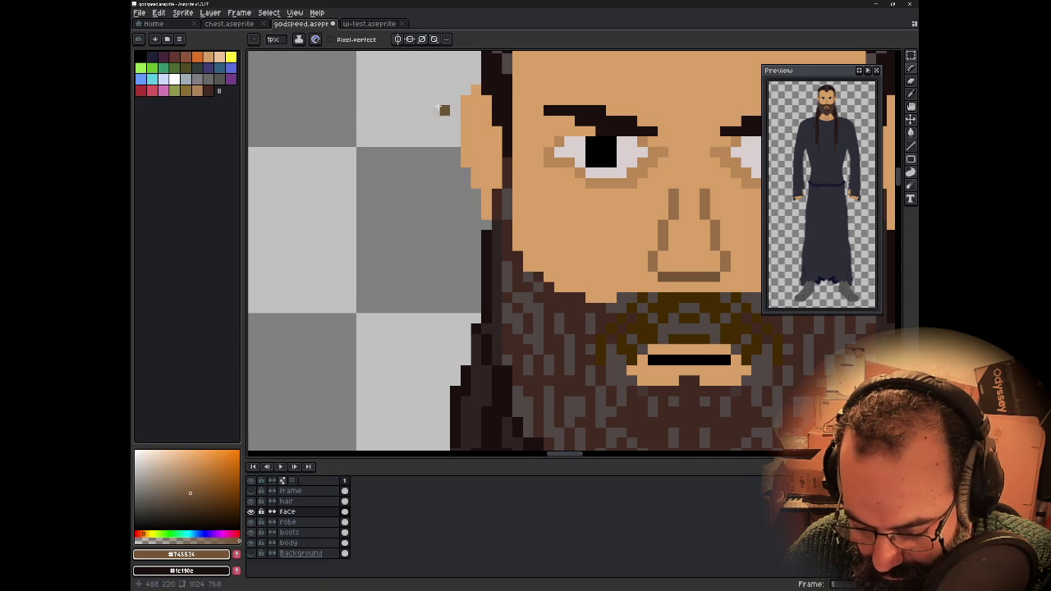
left_click(399, 39)
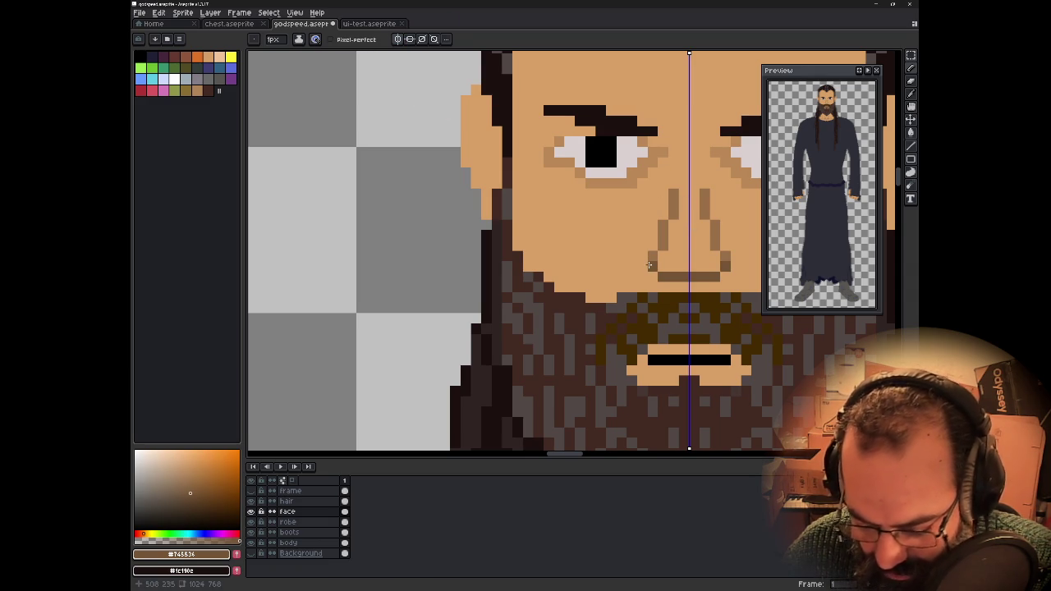
scroll(555, 345, "down", 3)
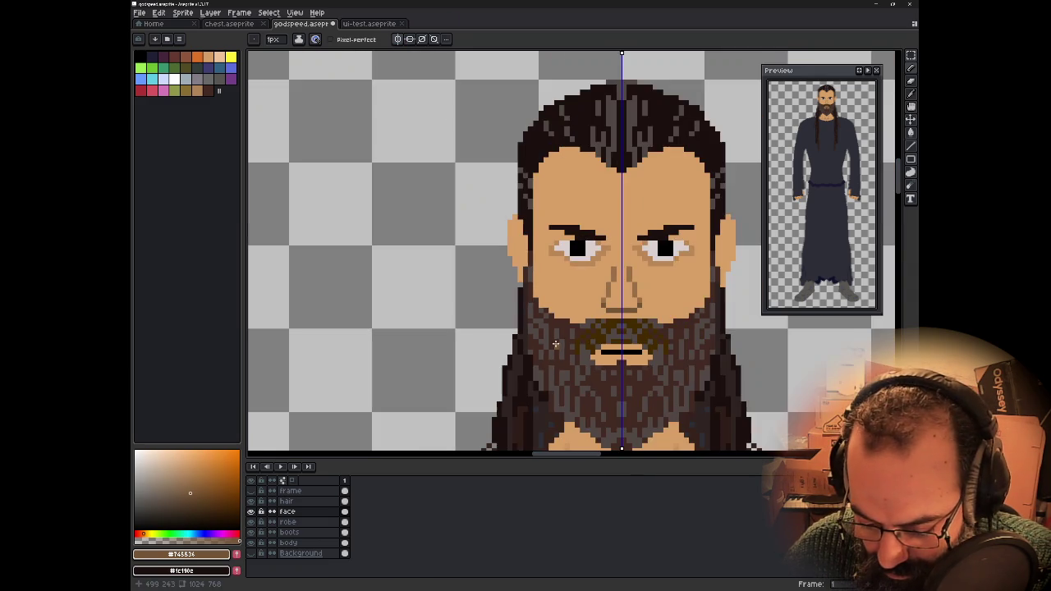
scroll(558, 341, "down", 1)
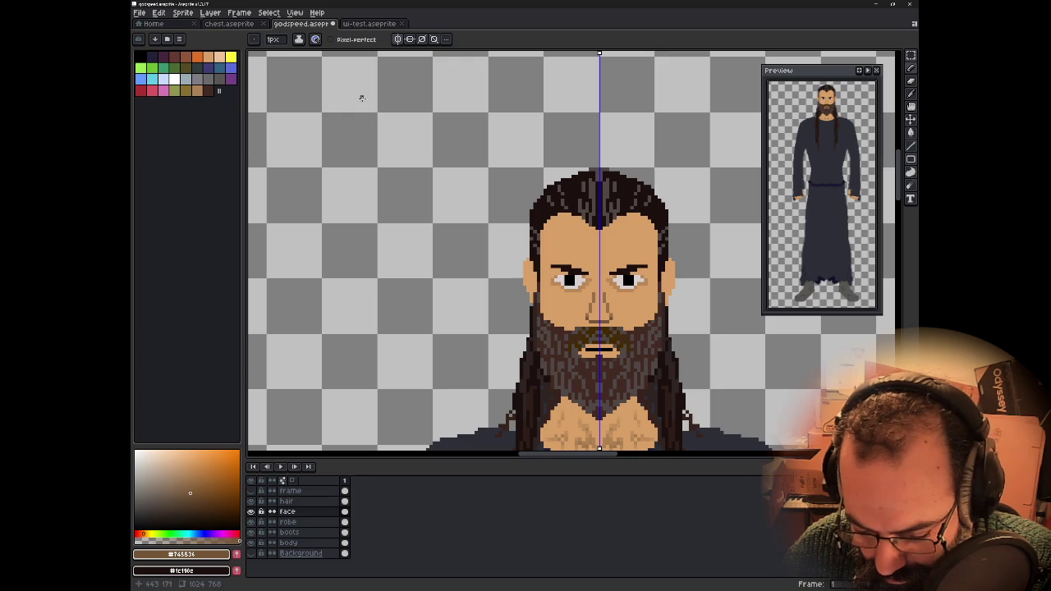
left_click(402, 41)
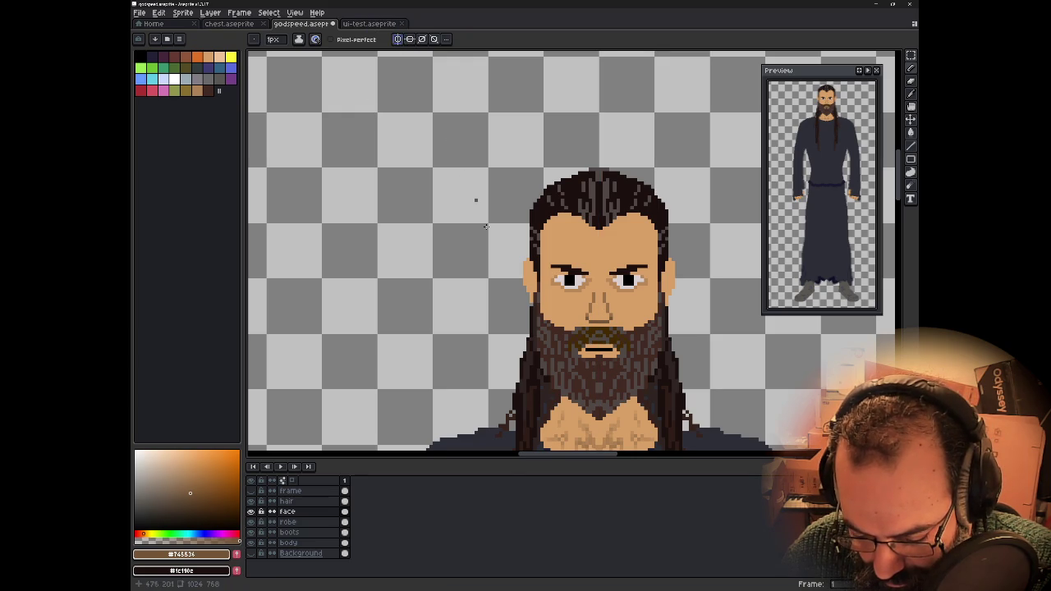
left_click_drag(481, 270, 419, 194)
scroll(419, 194, "down", 1)
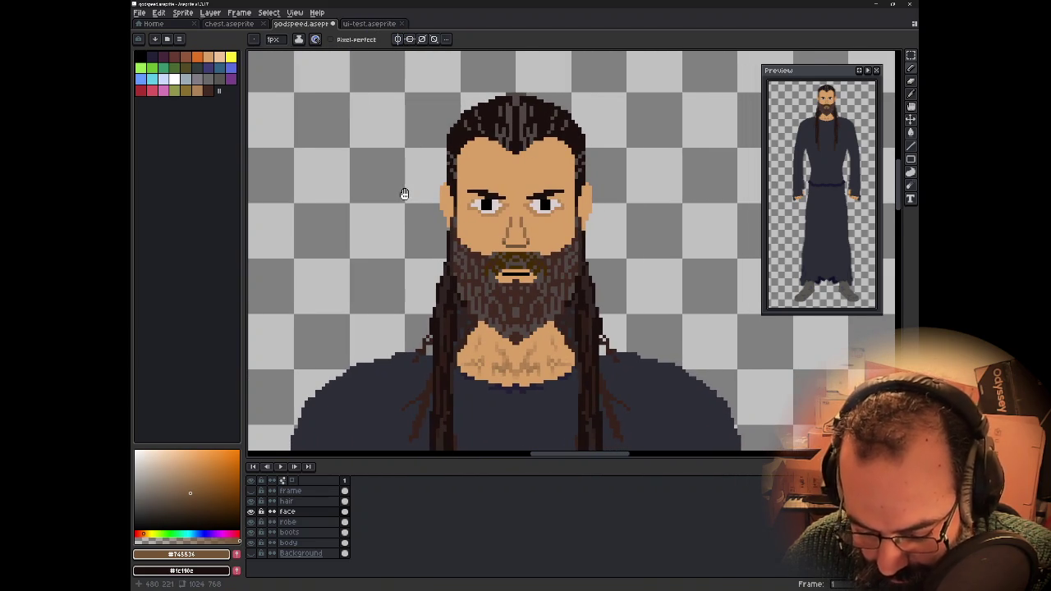
scroll(405, 194, "down", 1)
scroll(404, 194, "down", 1)
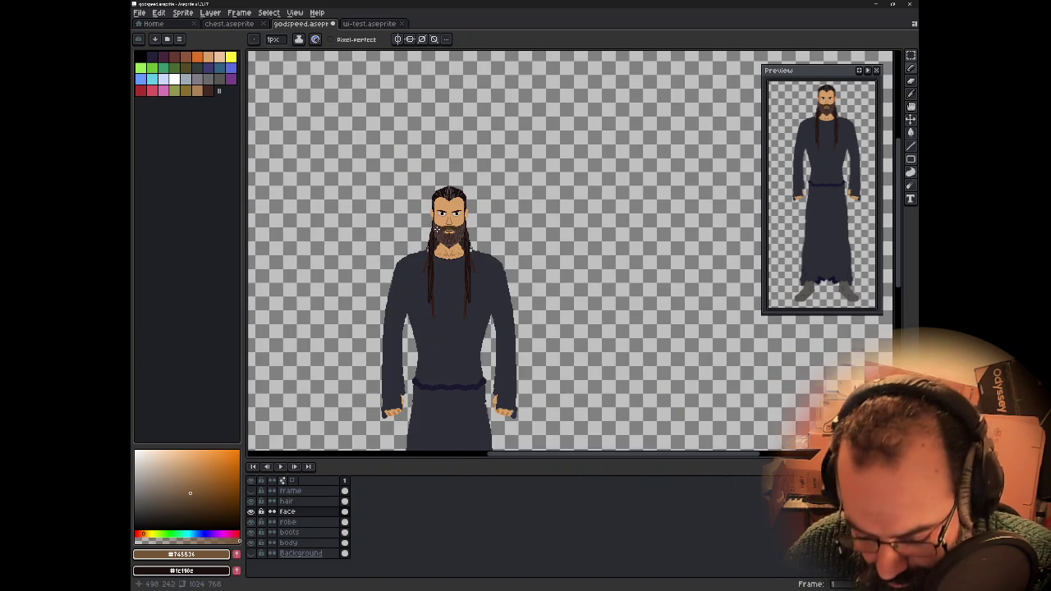
left_click_drag(439, 284, 550, 245)
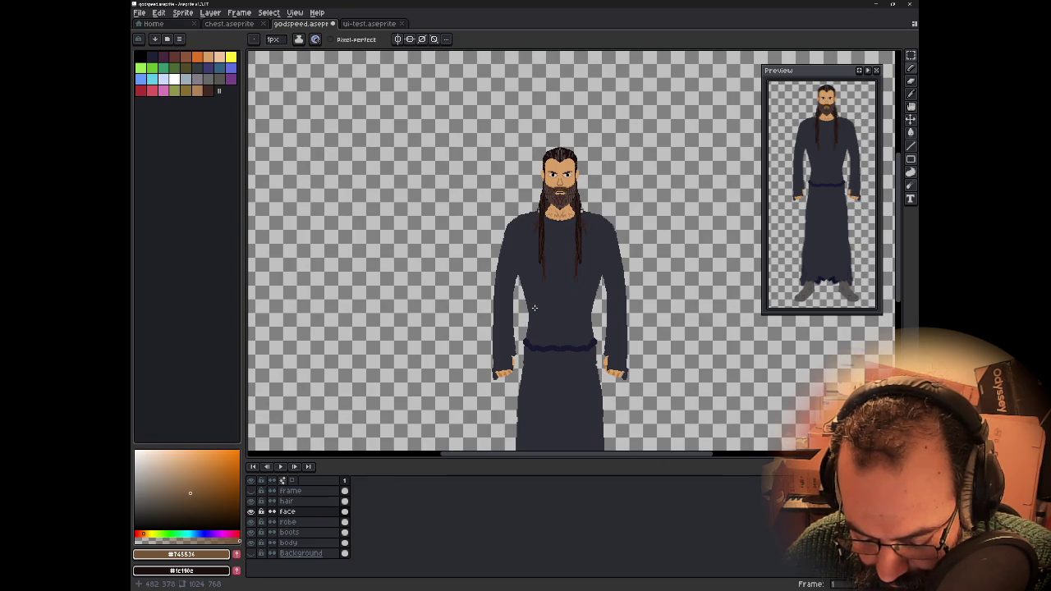
scroll(534, 308, "up", 4)
scroll(533, 308, "down", 1)
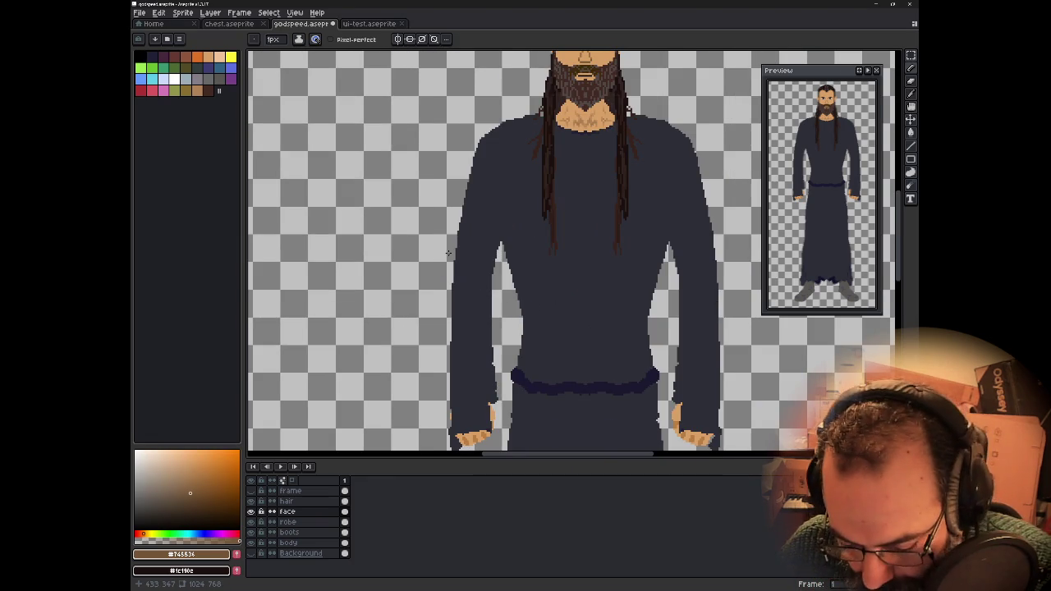
scroll(481, 283, "down", 3)
scroll(428, 296, "up", 2)
scroll(417, 300, "up", 2)
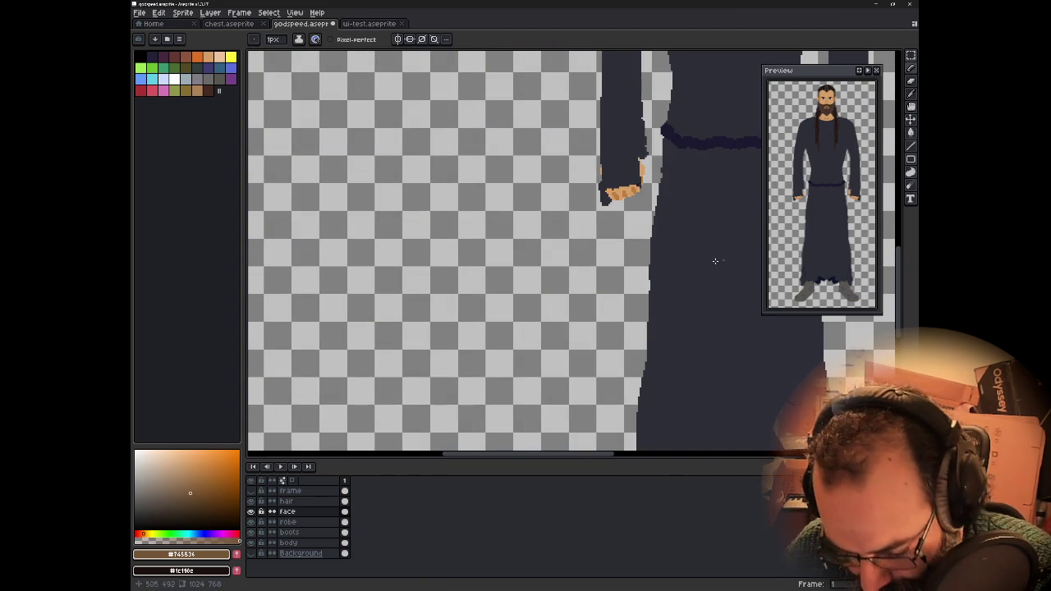
scroll(591, 321, "down", 1)
scroll(550, 353, "down", 1)
scroll(554, 345, "down", 1)
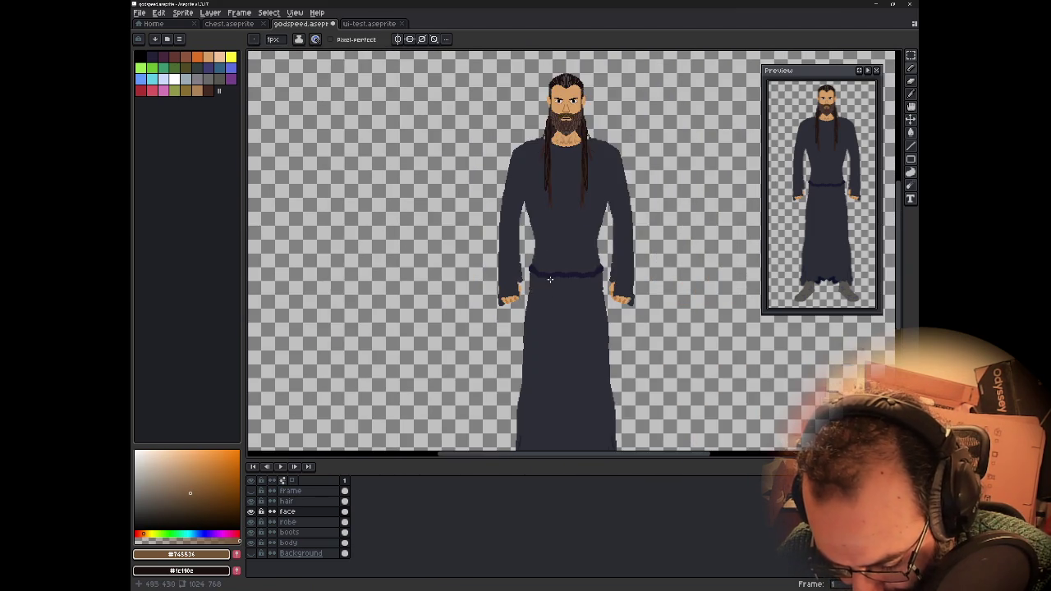
scroll(579, 331, "up", 2)
scroll(579, 331, "up", 1)
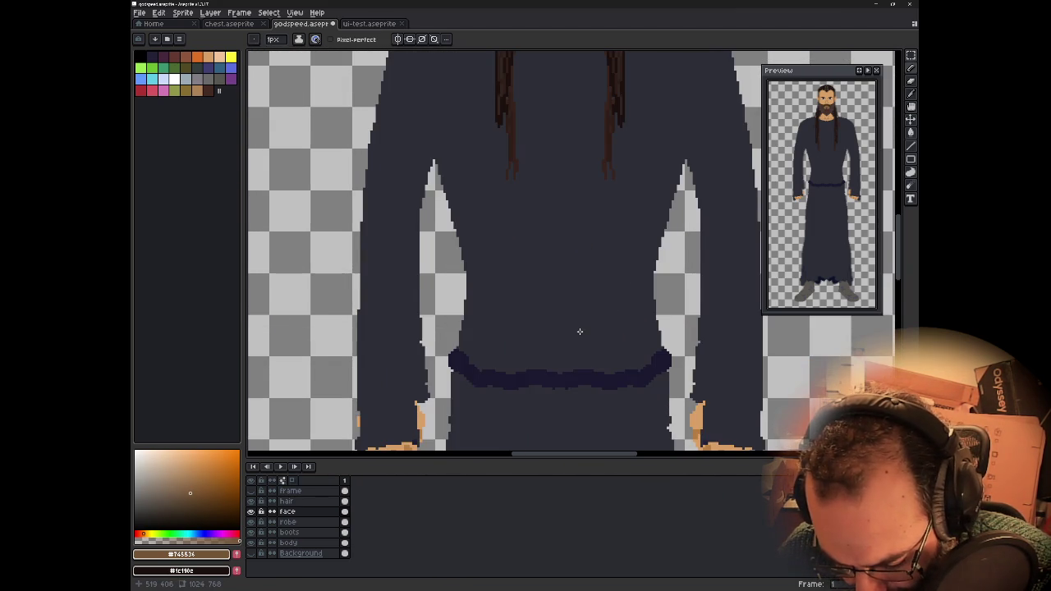
left_click_drag(579, 331, 577, 445)
scroll(505, 246, "up", 2)
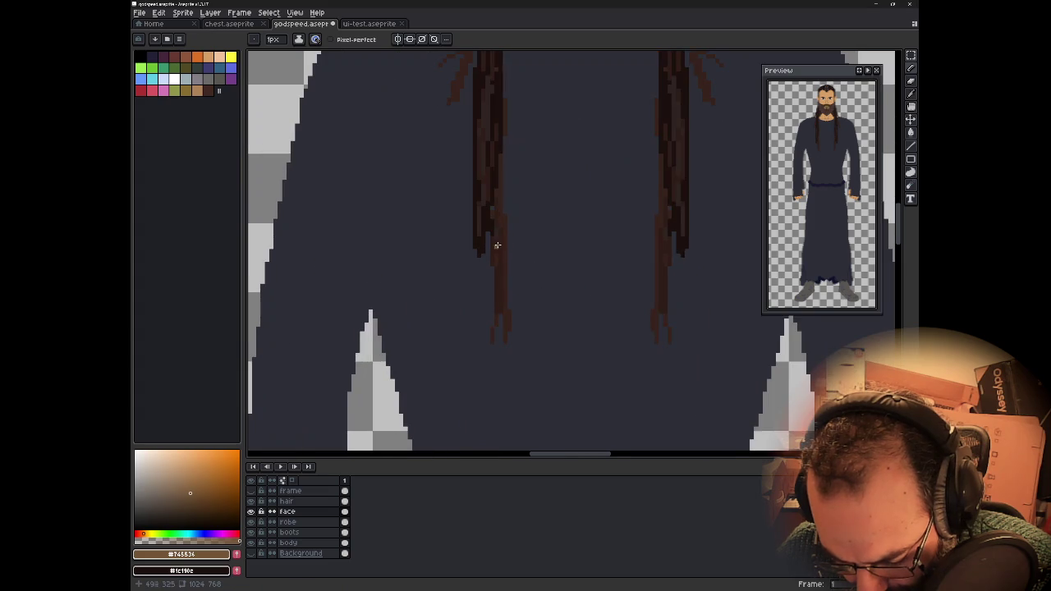
scroll(493, 247, "up", 1)
scroll(473, 253, "down", 2)
scroll(468, 256, "down", 3)
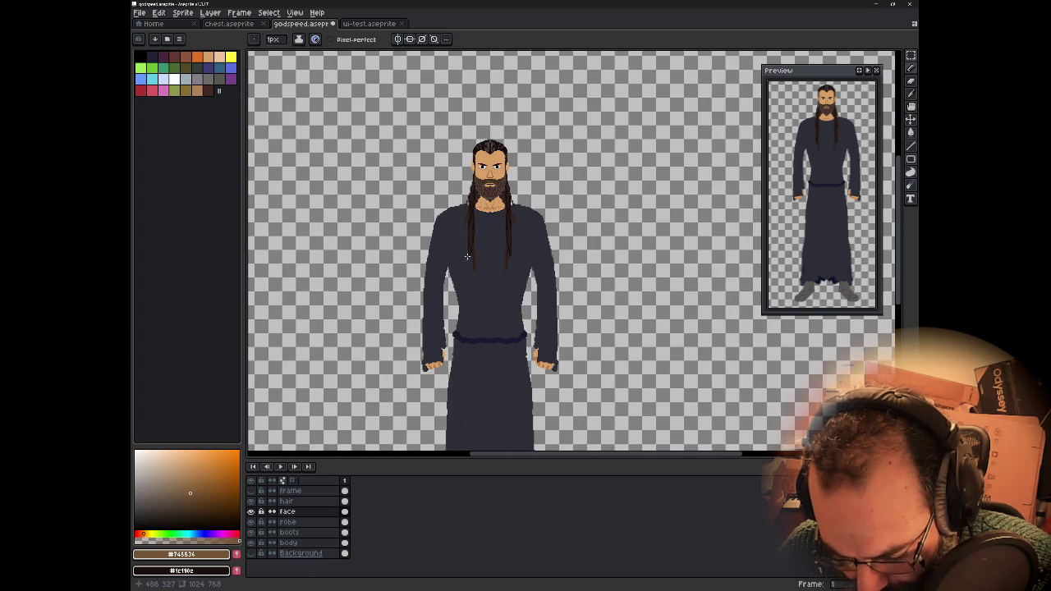
left_click_drag(489, 227, 546, 316)
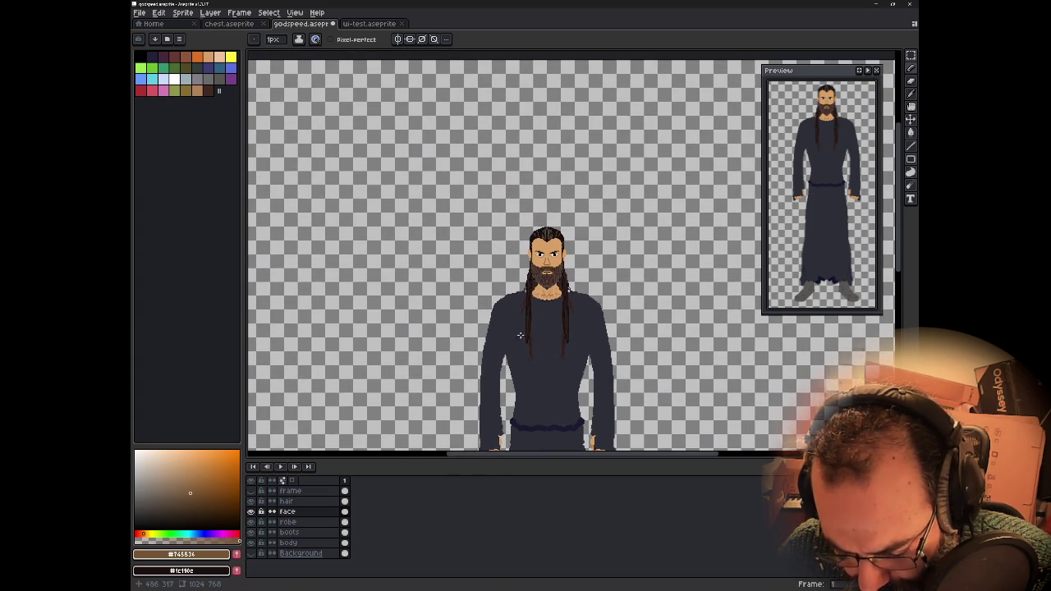
scroll(525, 335, "up", 3)
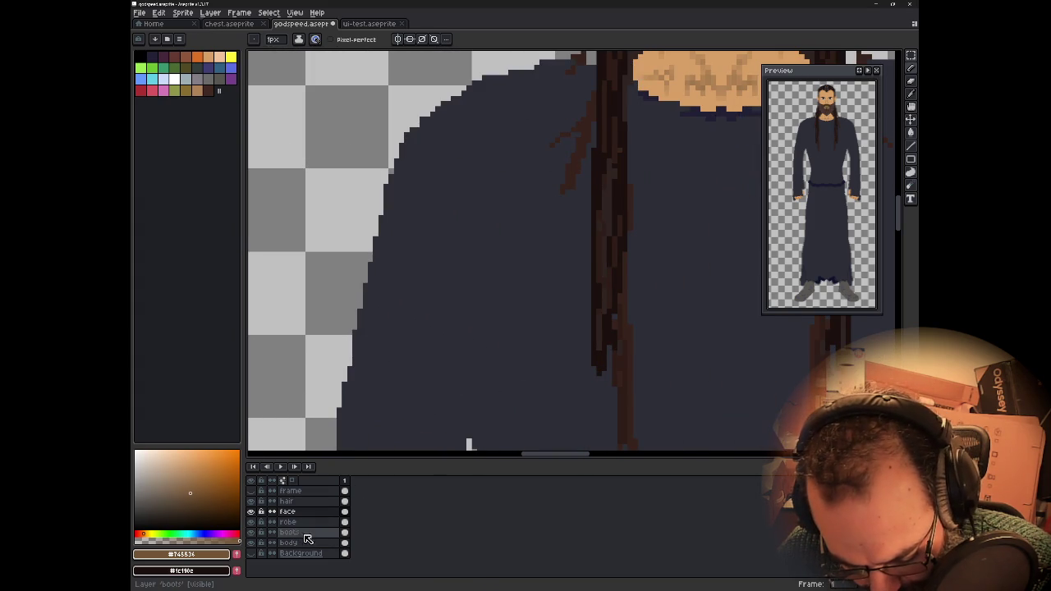
left_click(320, 502)
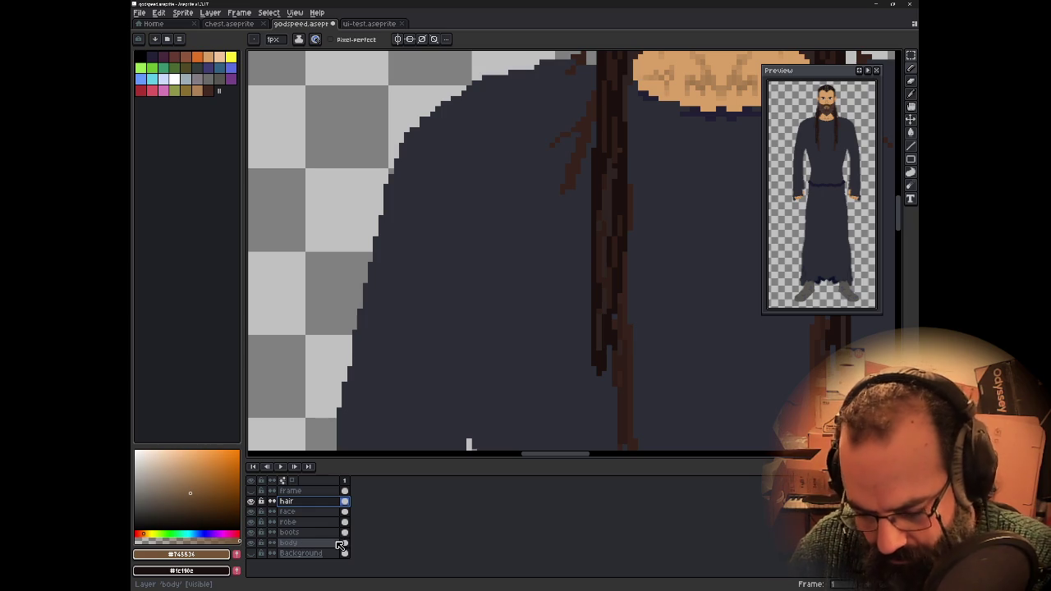
- Sample the dark hair colour and draw the strand upward over the robe's shoulder
left_click(598, 298, "alt")
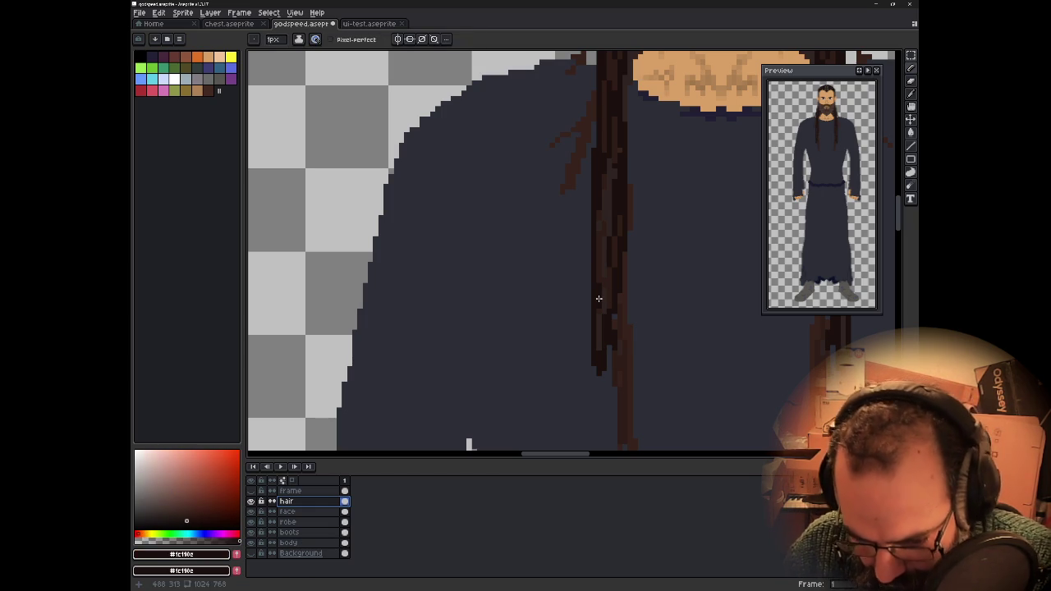
left_click_drag(620, 358, 625, 261)
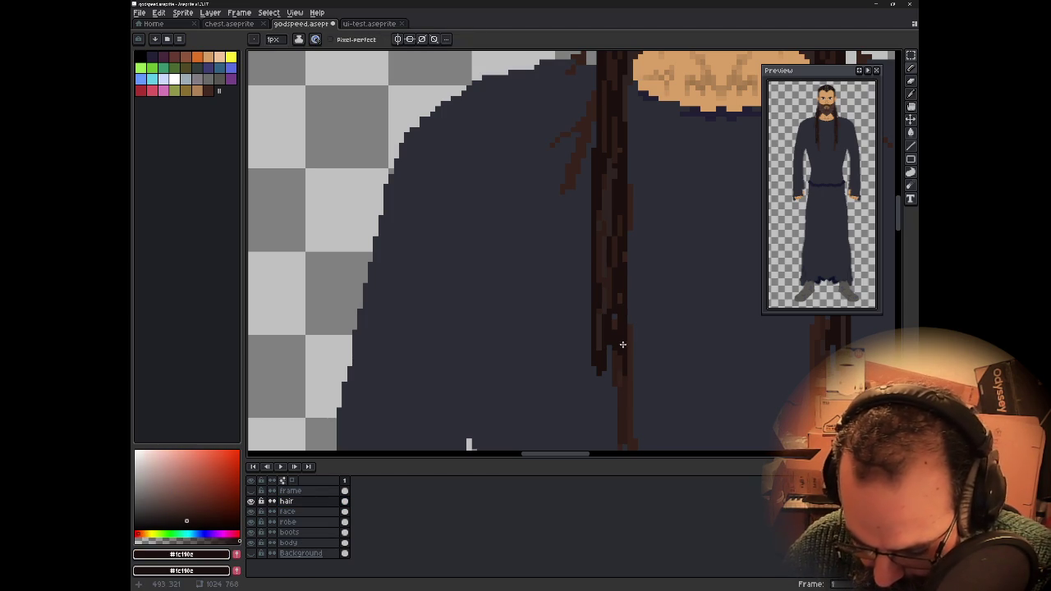
key("v")
key("alt+Down")
key("b")
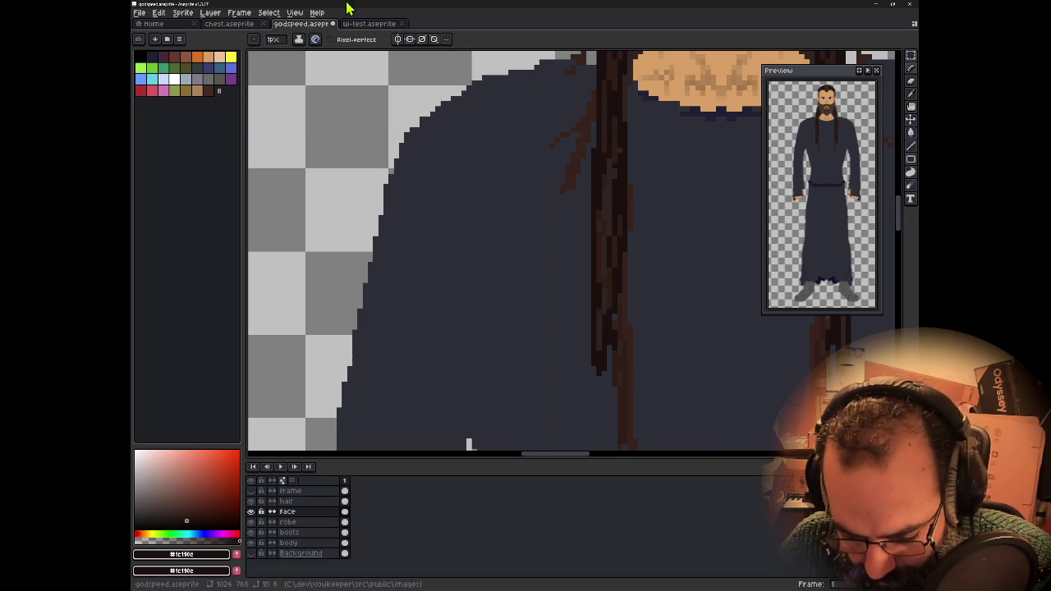
key("v")
- Step through undo and redo history to settle the hair-layer edits, ending on the pencil
key("ctrl+z")
key("ctrl+z")
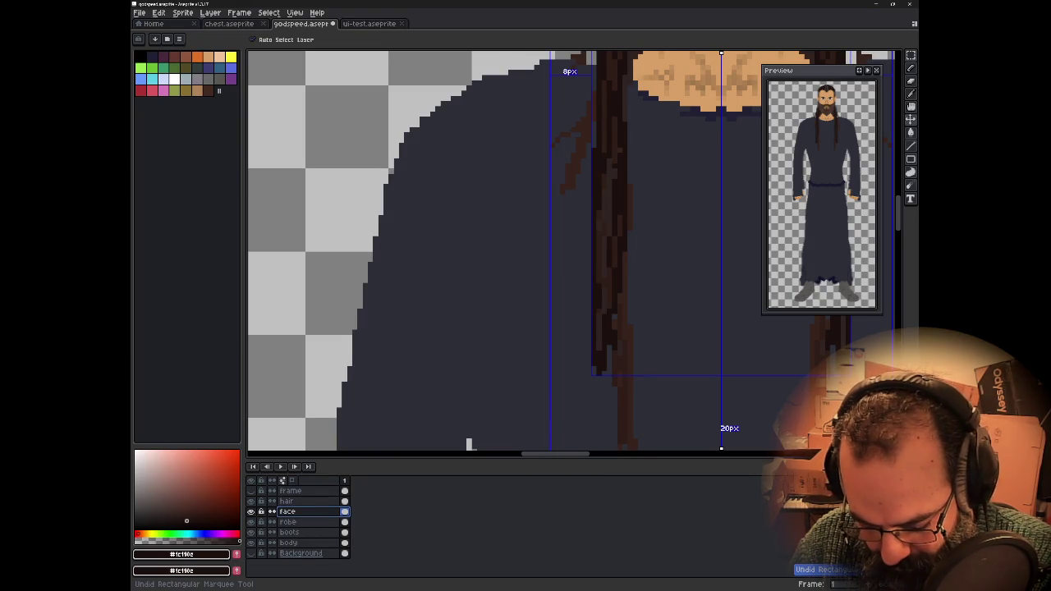
key("ctrl+y")
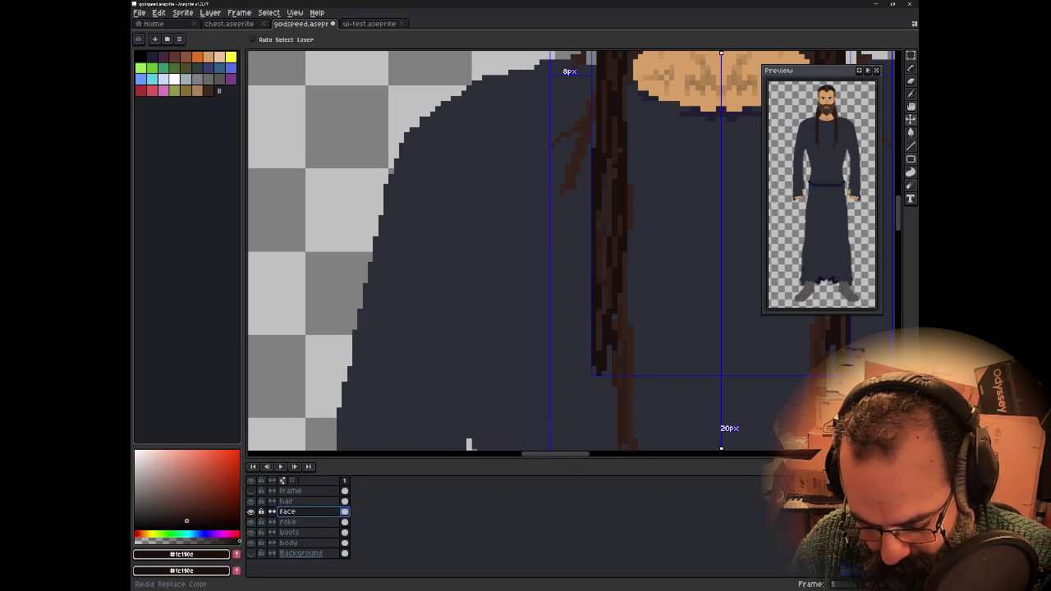
key("ctrl+z")
key("b")
scroll(592, 64, "down", 1)
mouse_move(646, 110)
left_mouse_down()
mouse_move(528, 274)
mouse_move(588, 189)
mouse_move(620, 165)
left_mouse_up()
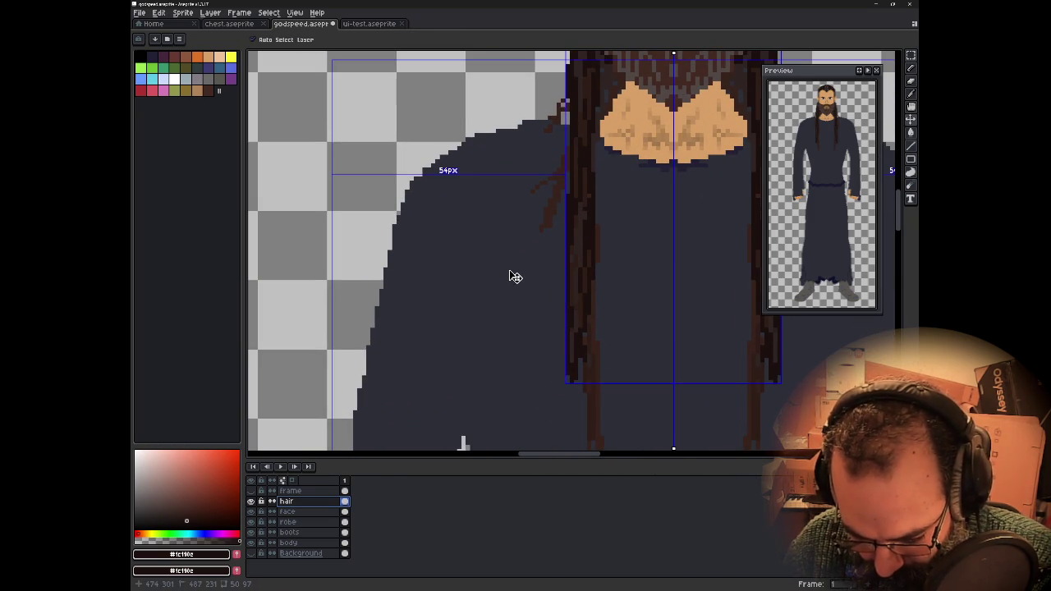
key("ctrl+y")
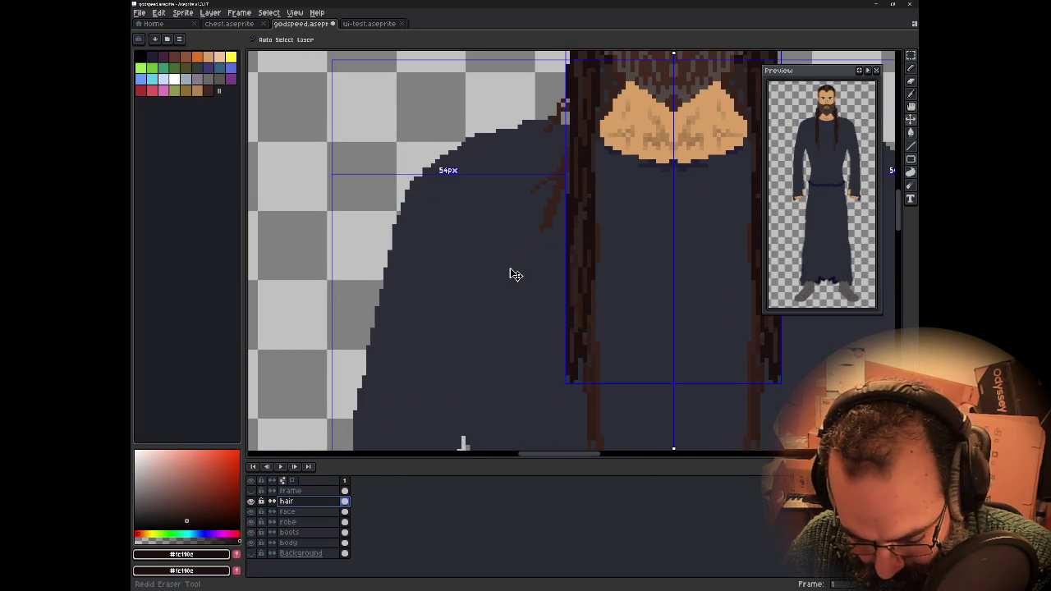
key("ctrl+z")
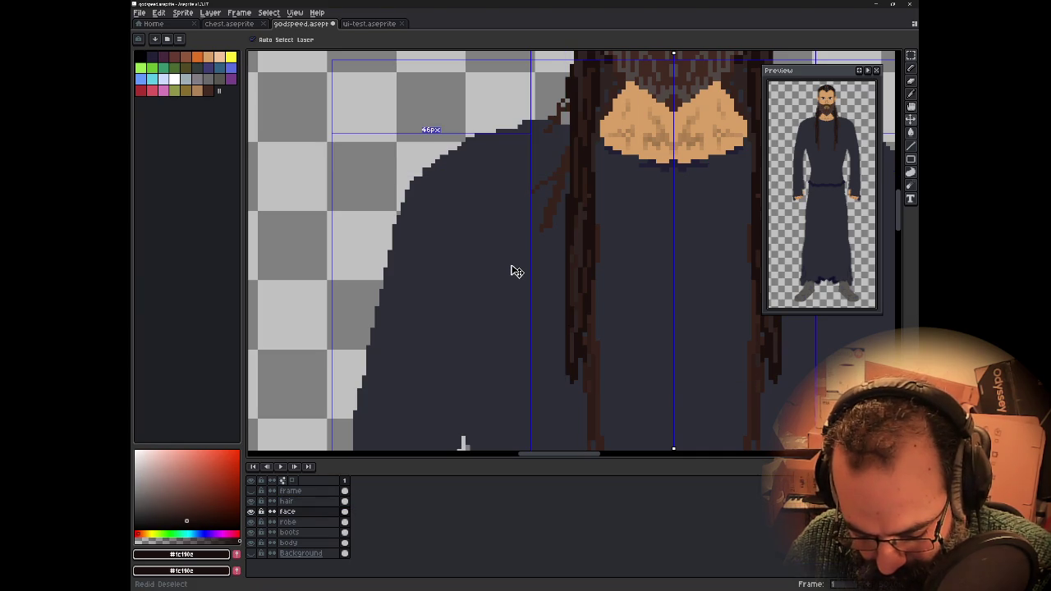
key("ctrl+z")
key("b")
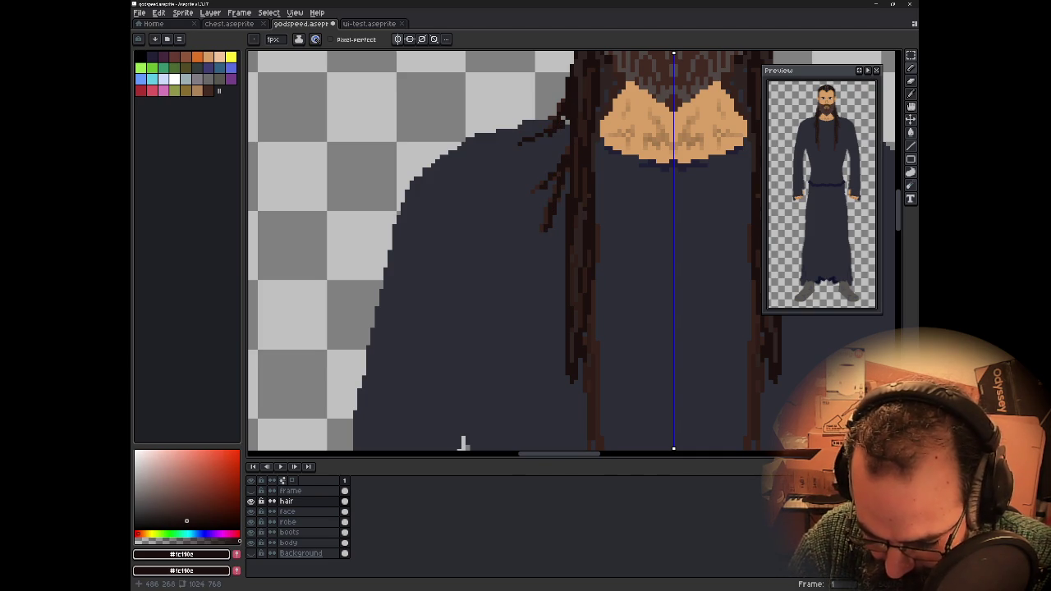
- Draw mirrored dark hair strands from the neck down the braid over the chest
left_click_drag(609, 150, 597, 173)
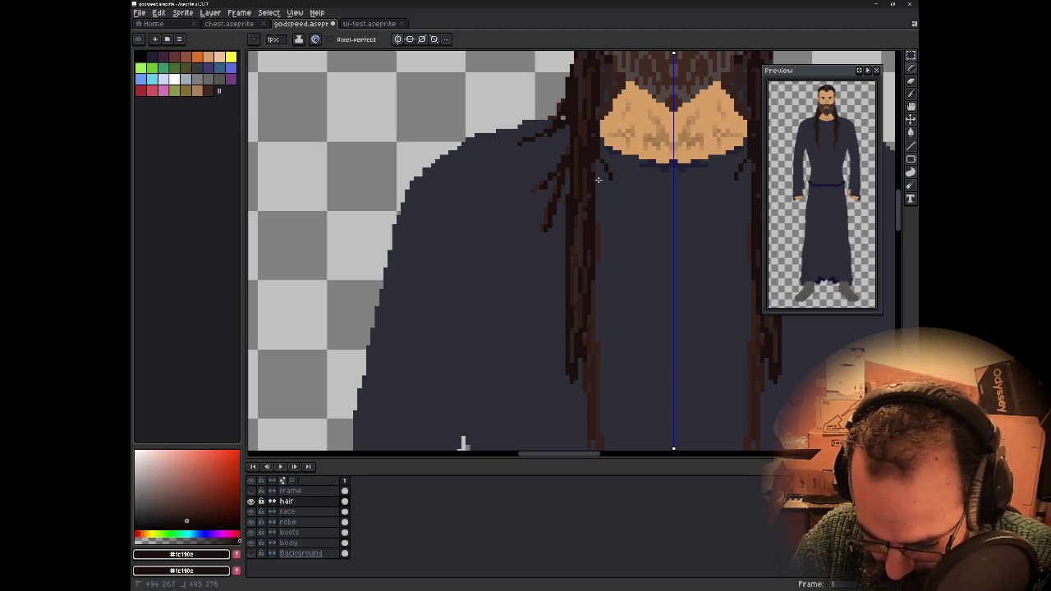
left_click_drag(590, 233, 593, 386)
left_click_drag(590, 320, 588, 400)
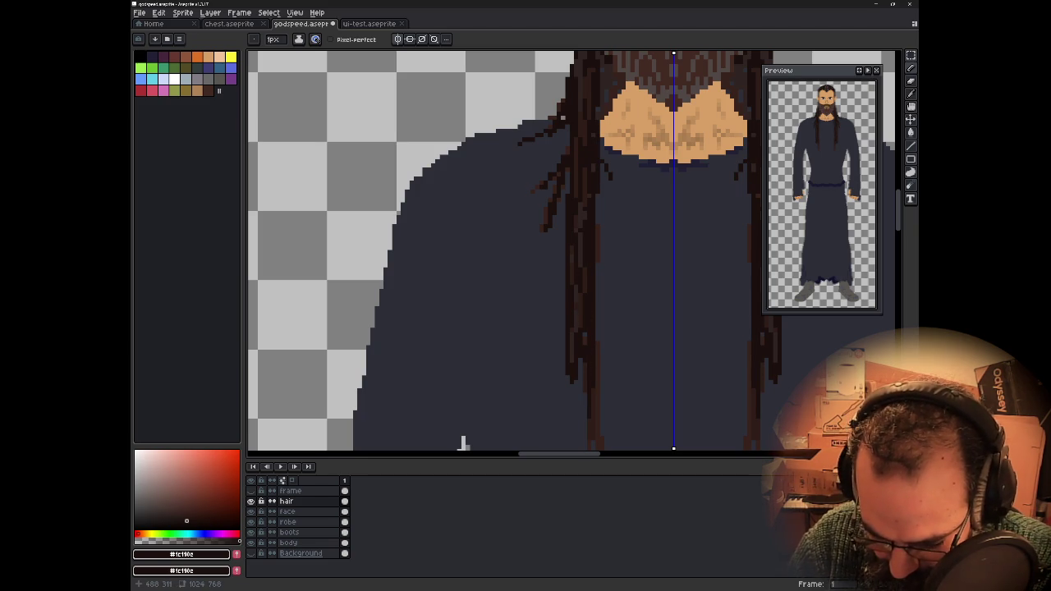
left_click_drag(581, 199, 582, 228)
mouse_move(579, 358)
left_mouse_down()
mouse_move(585, 417)
mouse_move(598, 390)
left_mouse_up()
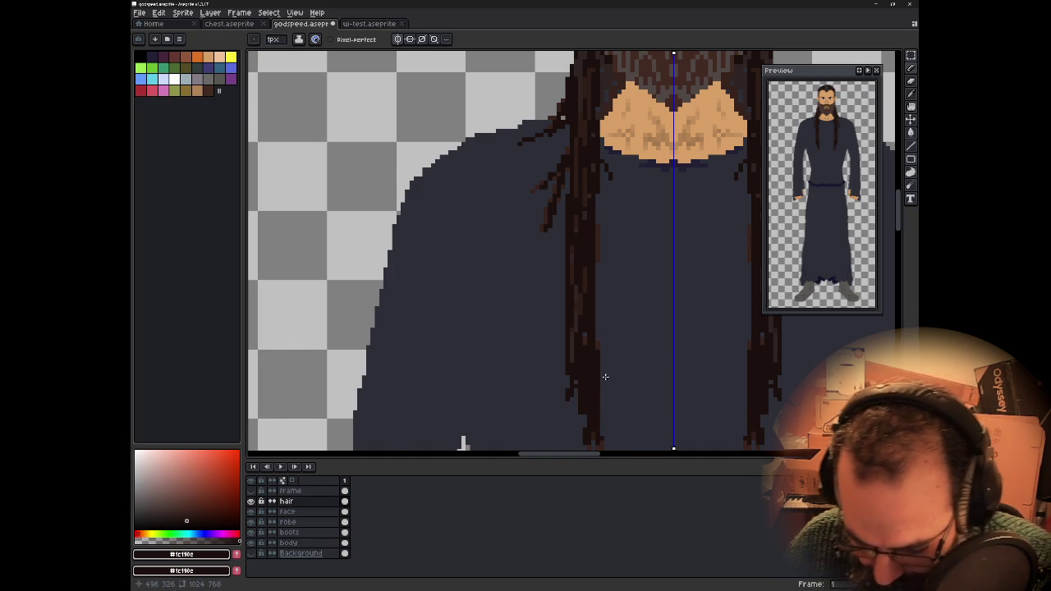
scroll(605, 375, "down", 1)
scroll(566, 273, "down", 1)
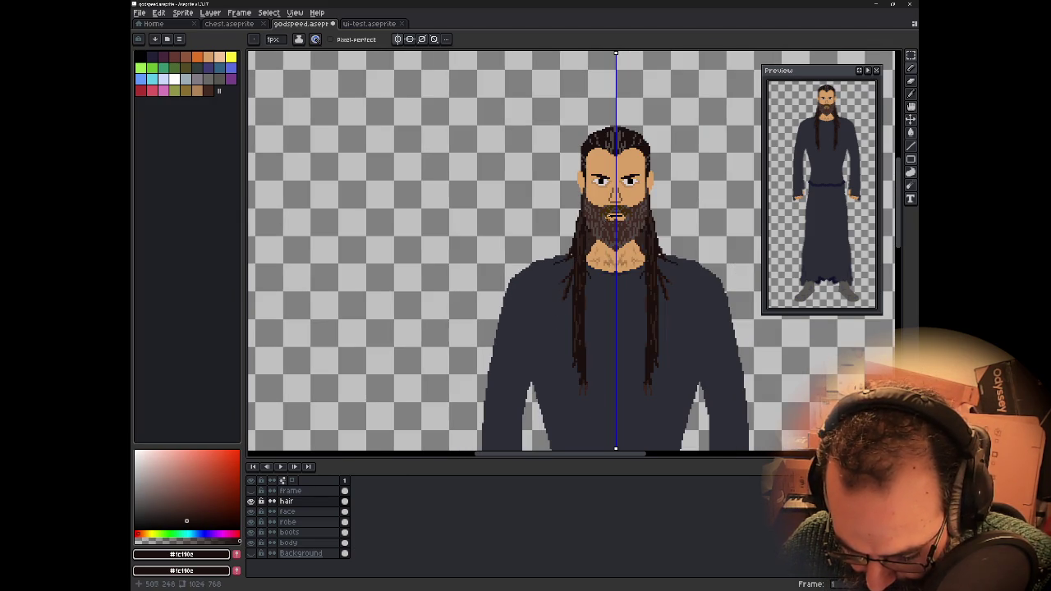
scroll(612, 216, "up", 1)
scroll(609, 216, "up", 1)
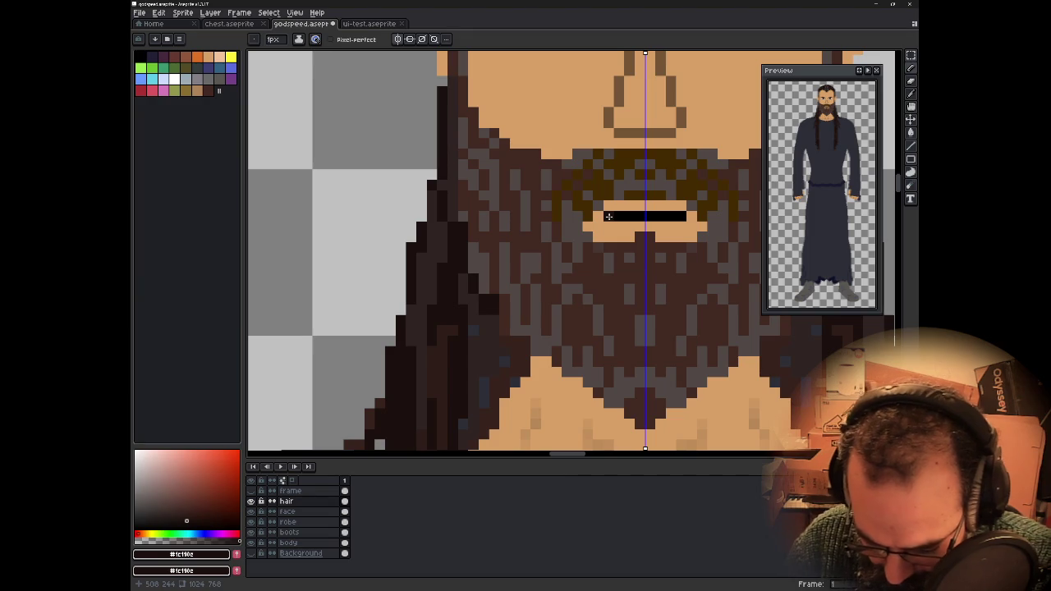
- Darken the beard around the mouth and add dark hair down its left edge, mirrored
left_click_drag(484, 337, 484, 385)
mouse_move(495, 341)
left_mouse_down()
mouse_move(505, 374)
mouse_move(516, 369)
left_mouse_up()
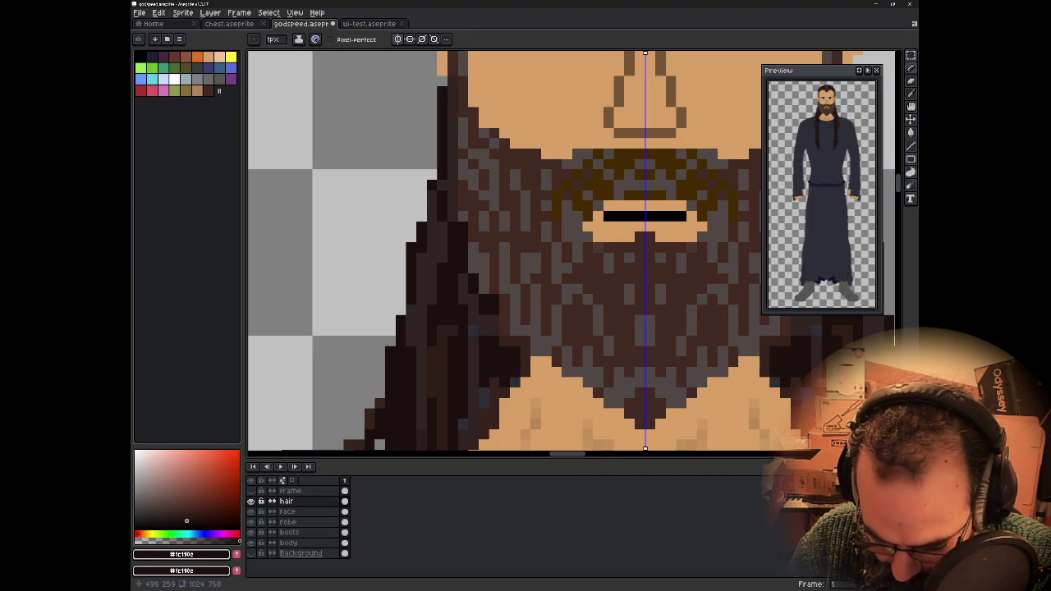
mouse_move(474, 320)
left_mouse_down()
mouse_move(478, 415)
mouse_move(461, 446)
left_mouse_up()
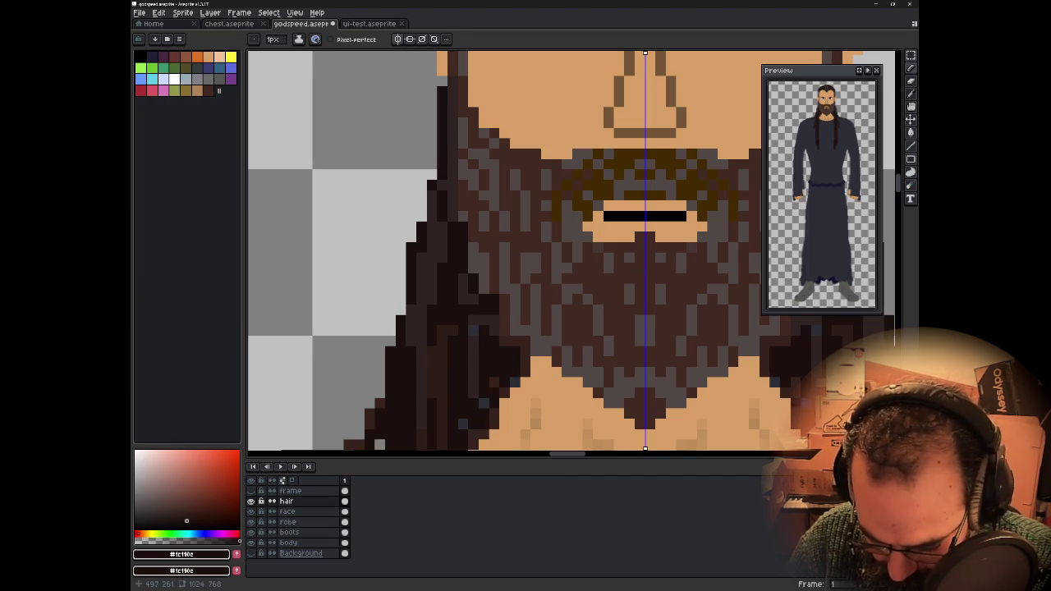
- Zoom in and darken the edge of a hair strand along the chest, mirrored
scroll(606, 171, "down", 2)
scroll(605, 171, "down", 1)
scroll(605, 170, "down", 2)
scroll(605, 171, "down", 1)
scroll(630, 291, "down", 1)
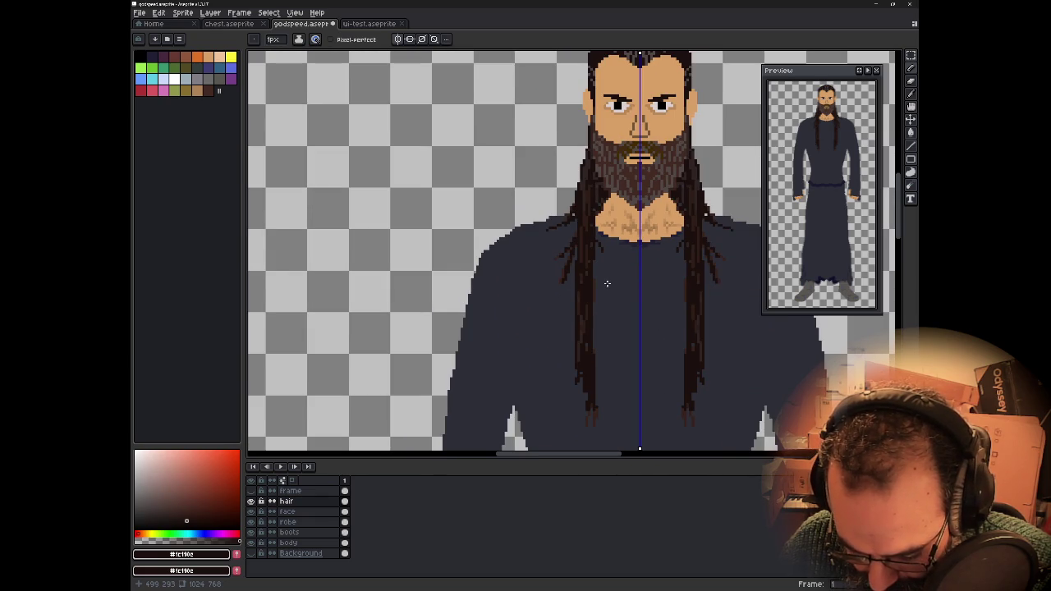
scroll(607, 283, "up", 2)
left_click_drag(583, 277, 584, 315)
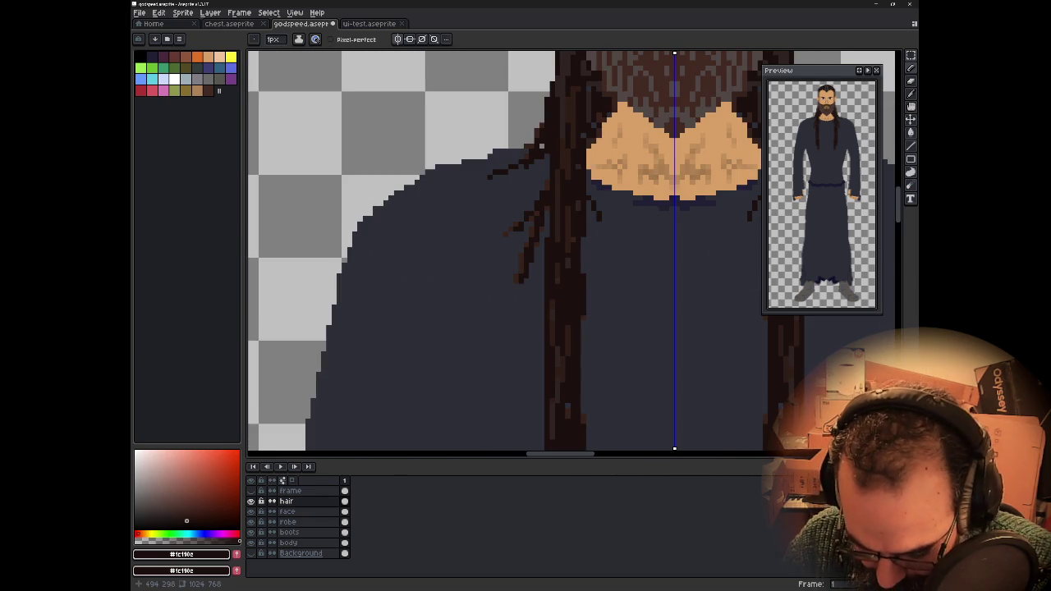
scroll(584, 318, "down", 2)
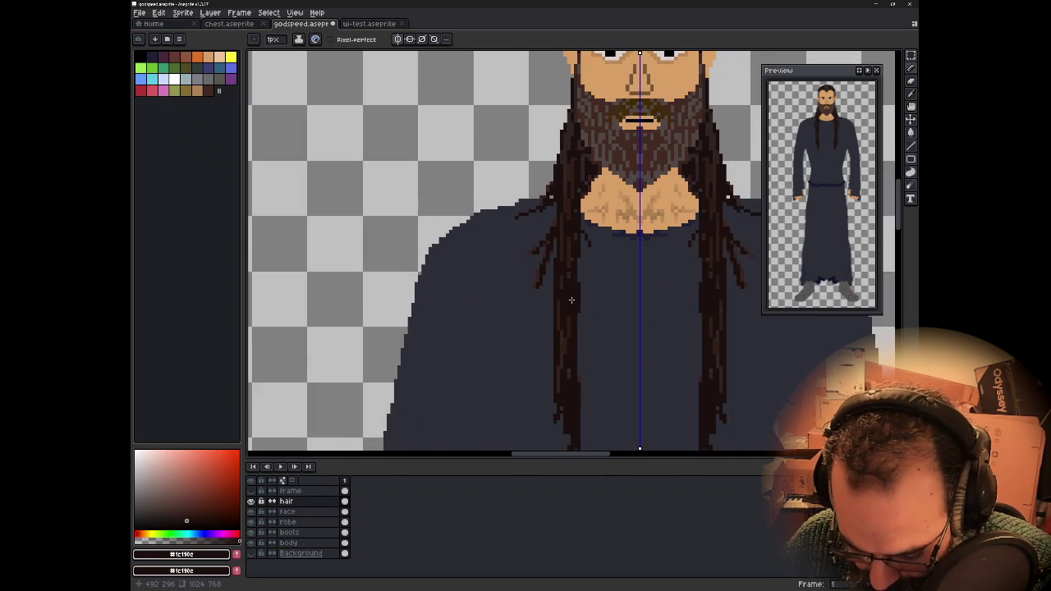
scroll(595, 313, "down", 1)
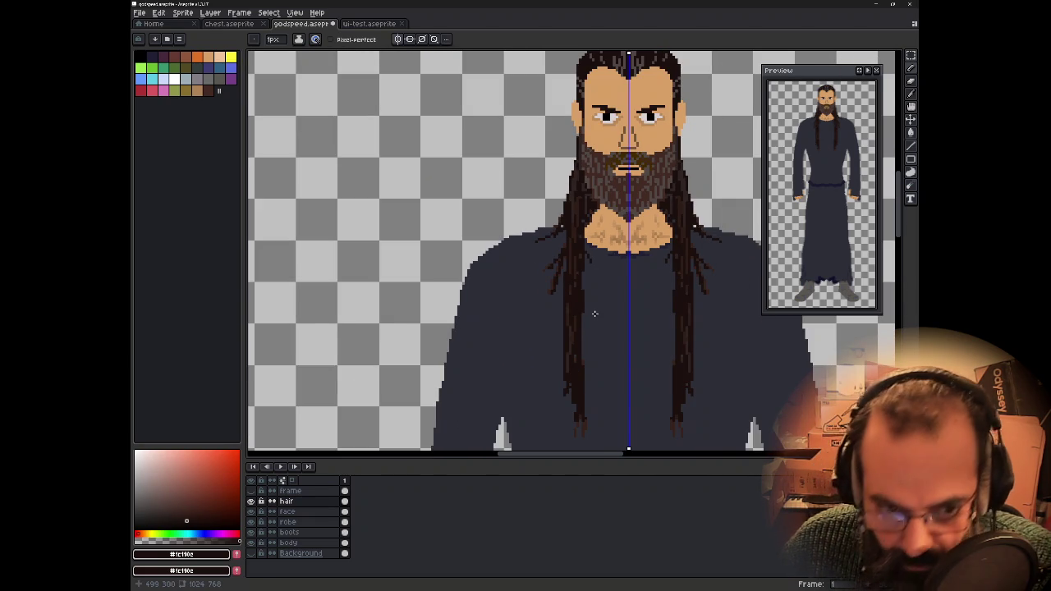
scroll(595, 313, "down", 1)
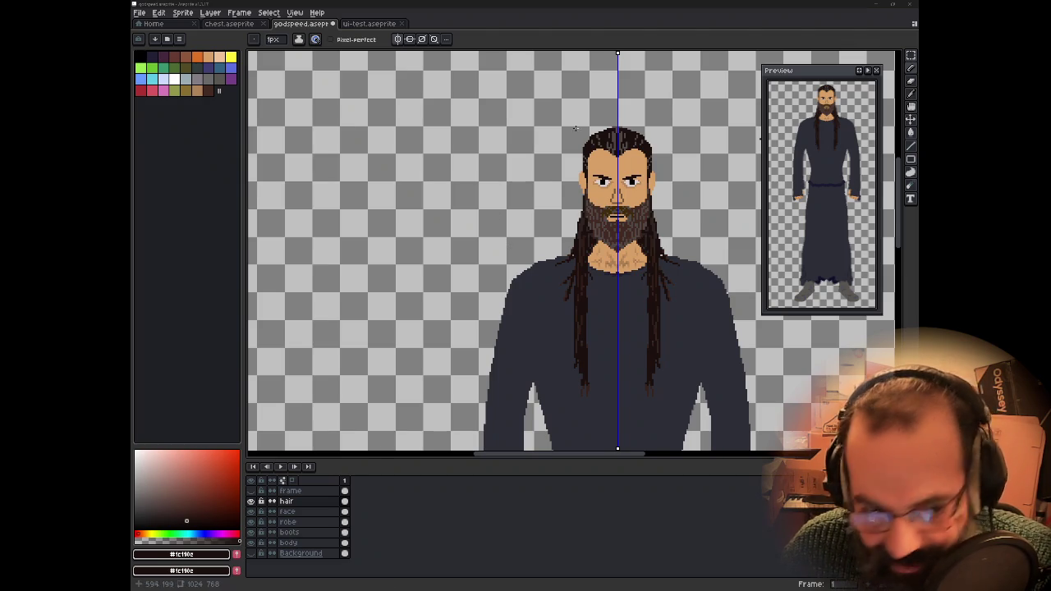
- Zoom in and centre the head and beard to inspect them
scroll(418, 164, "down", 1)
scroll(460, 181, "down", 1)
scroll(510, 197, "up", 2)
scroll(509, 198, "up", 1)
left_click_drag(508, 197, 489, 235)
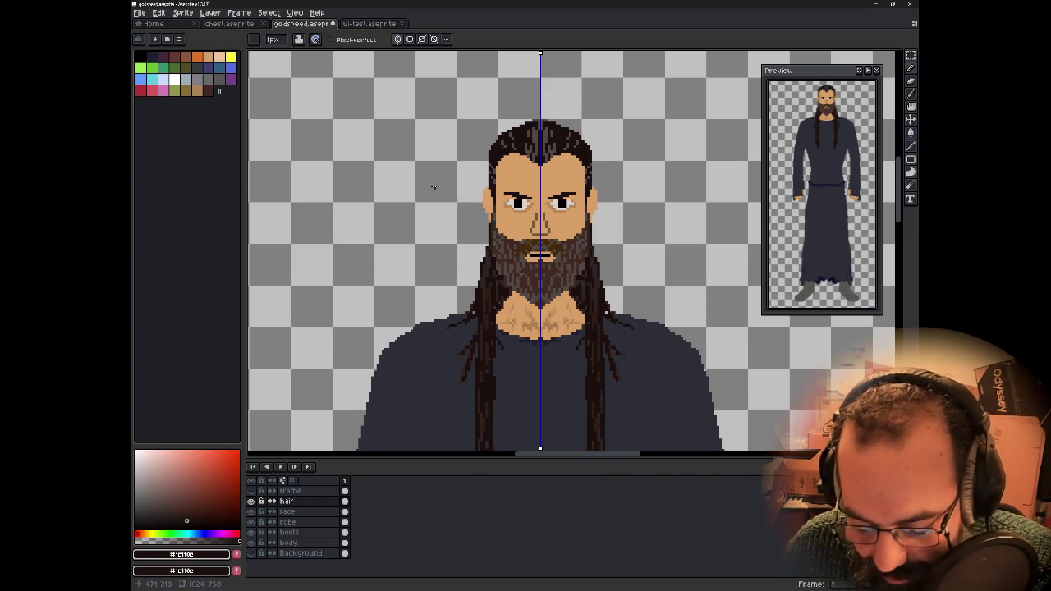
- Pan down to the robe's waist and zoom in and out to review the figure
scroll(460, 251, "down", 1)
scroll(413, 238, "down", 1)
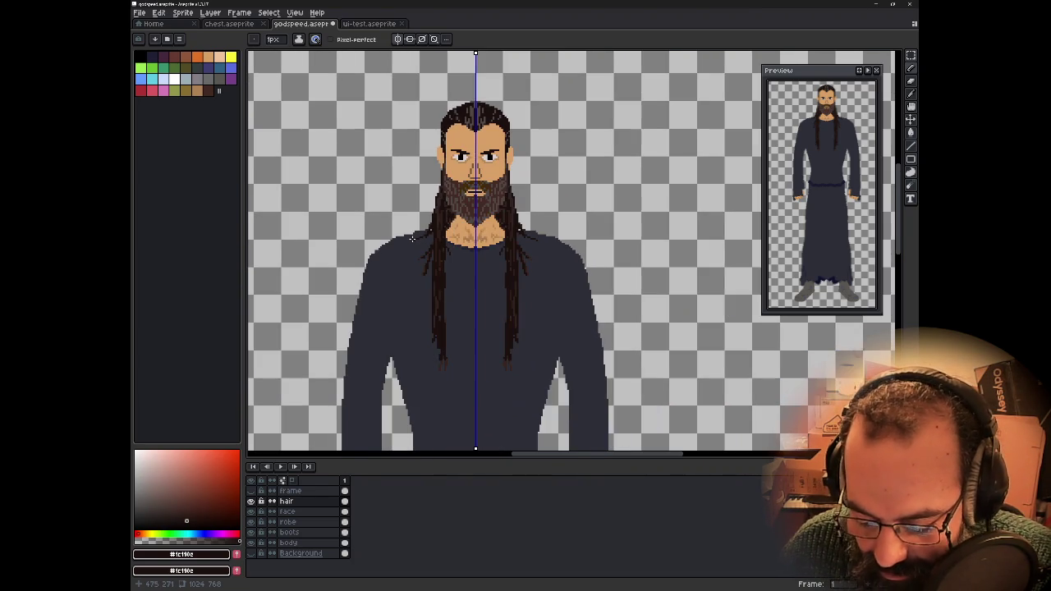
left_click_drag(362, 318, 411, 203)
scroll(430, 358, "up", 1)
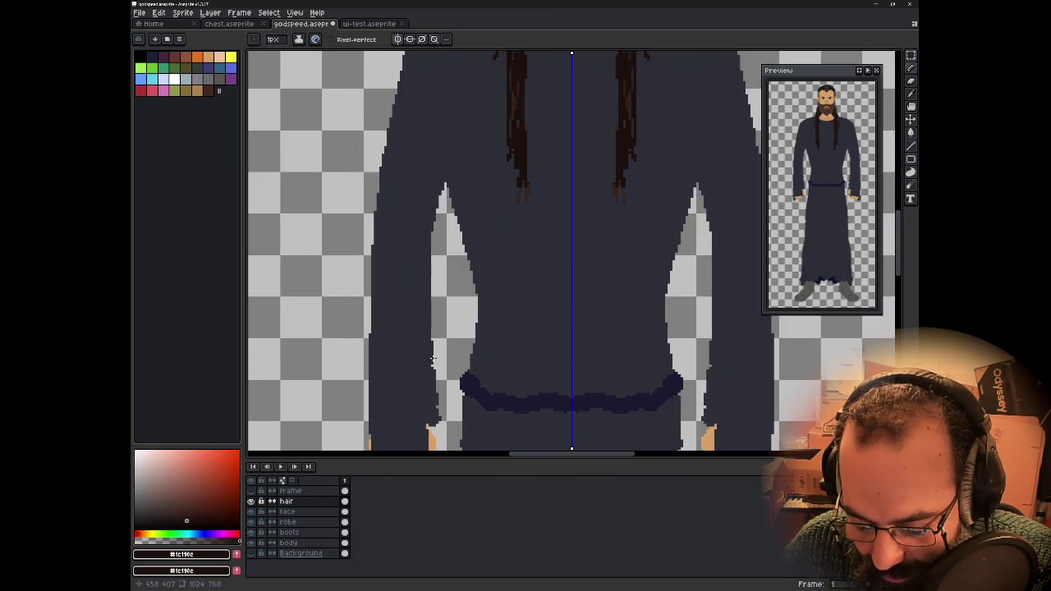
scroll(420, 271, "down", 1)
scroll(418, 262, "down", 1)
scroll(412, 297, "down", 1)
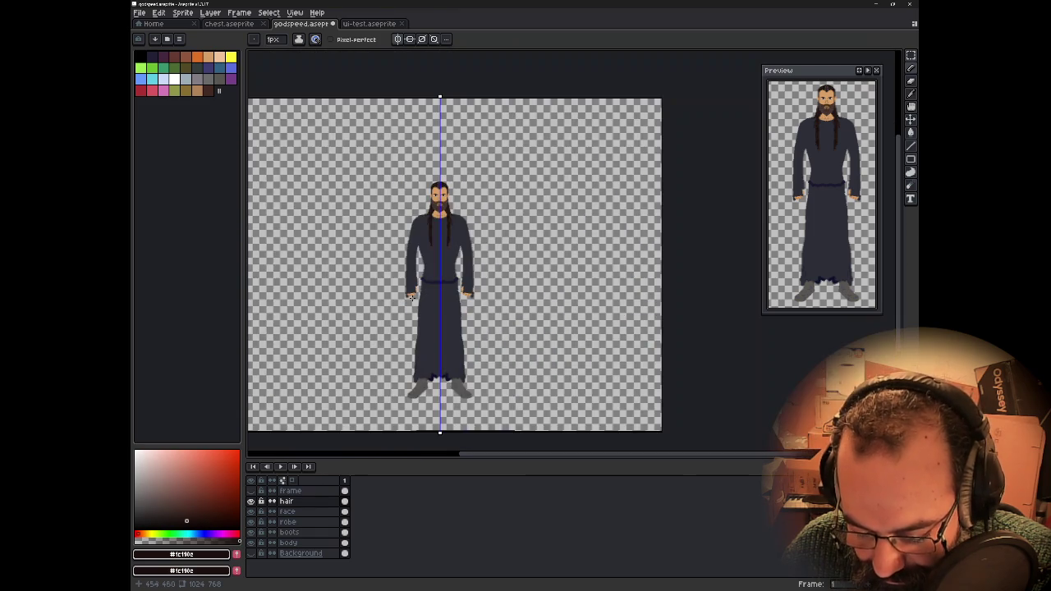
scroll(435, 321, "up", 1)
scroll(477, 349, "up", 2)
scroll(483, 361, "up", 2)
scroll(483, 361, "down", 3)
scroll(443, 361, "up", 2)
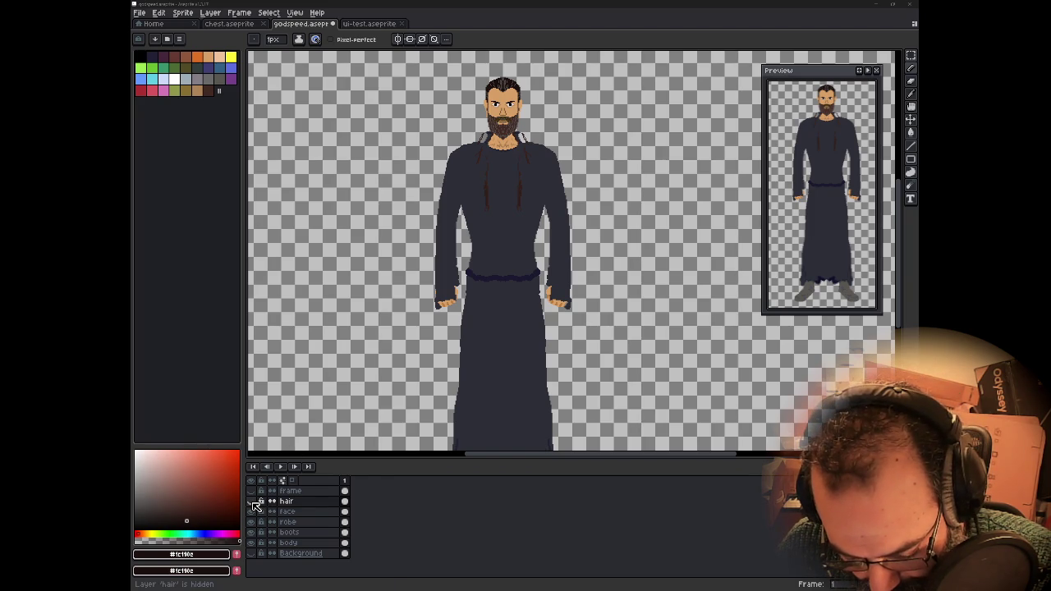
- Show the hair layer, then toggle the forest Background layer on and back off
left_click(253, 503)
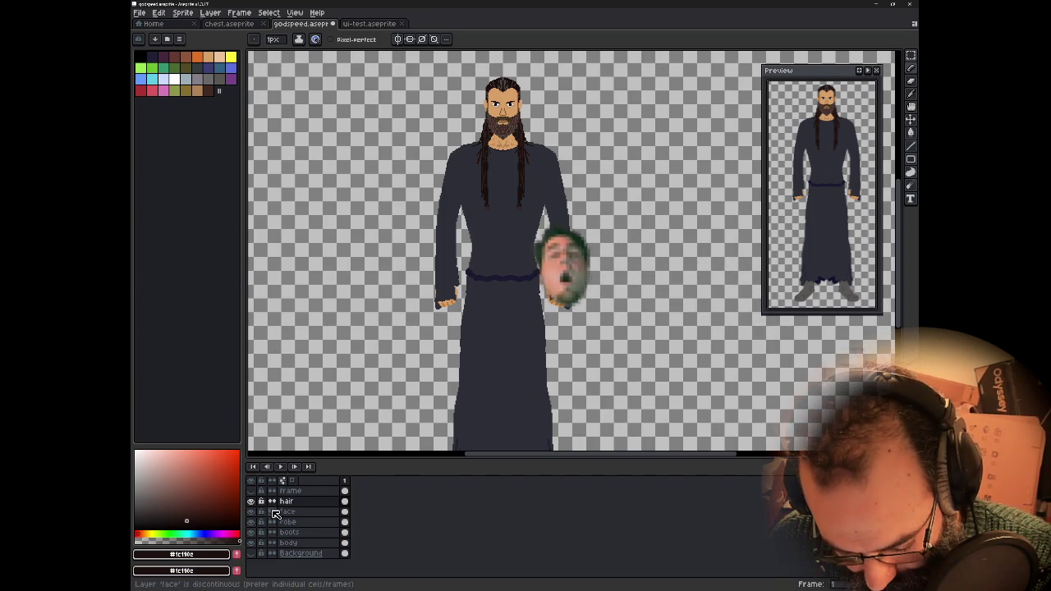
left_click(254, 553)
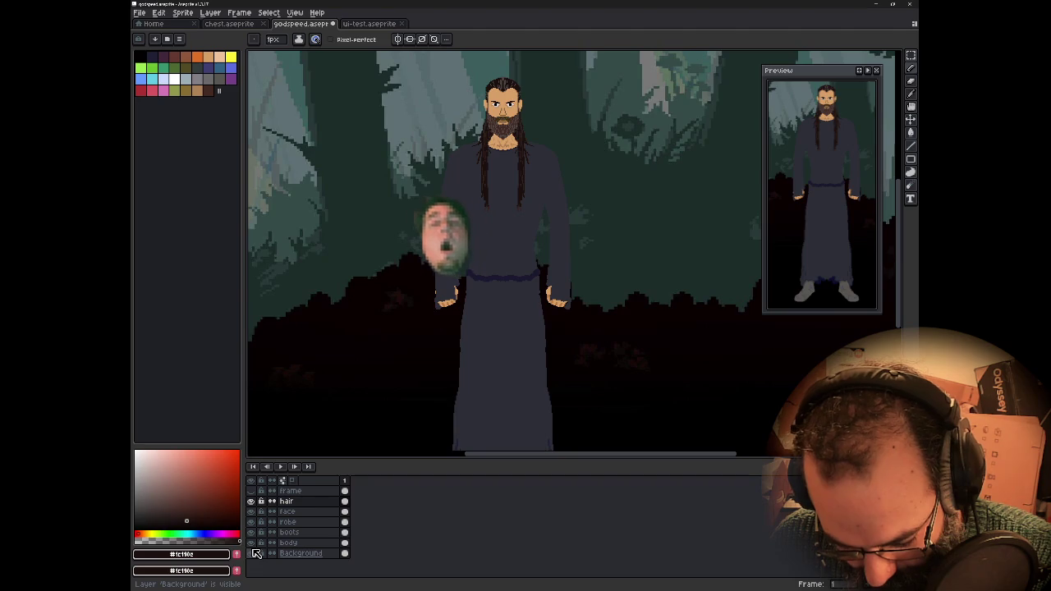
left_click(254, 553)
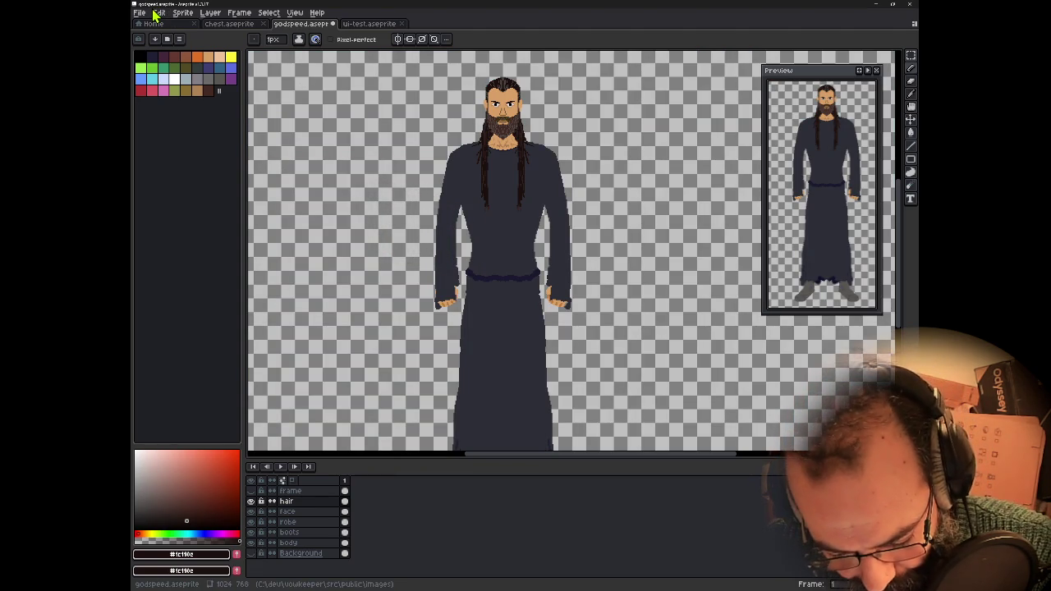
- Save godspeed and export it as godspeed.png, confirming the overwrite and PNG warnings
key("ctrl+s")
left_click(140, 13)
mouse_move(153, 97)
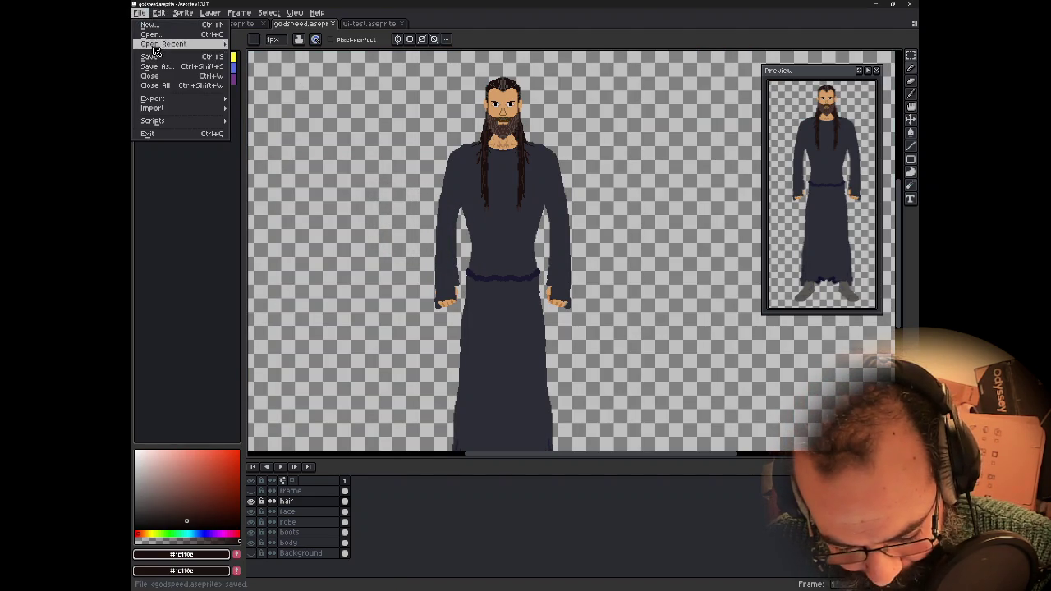
left_click(252, 100)
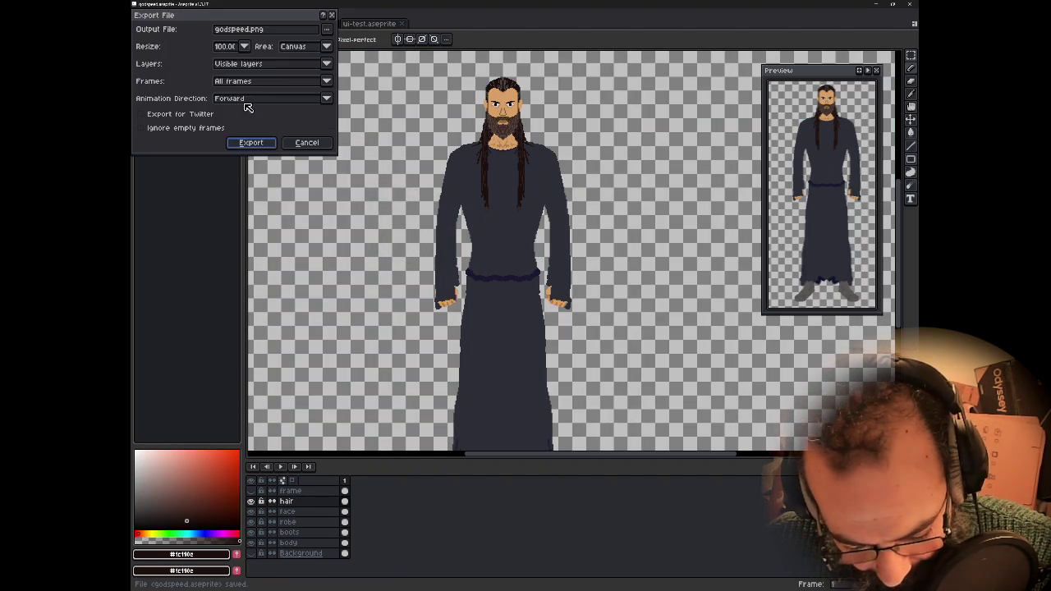
left_click(251, 143)
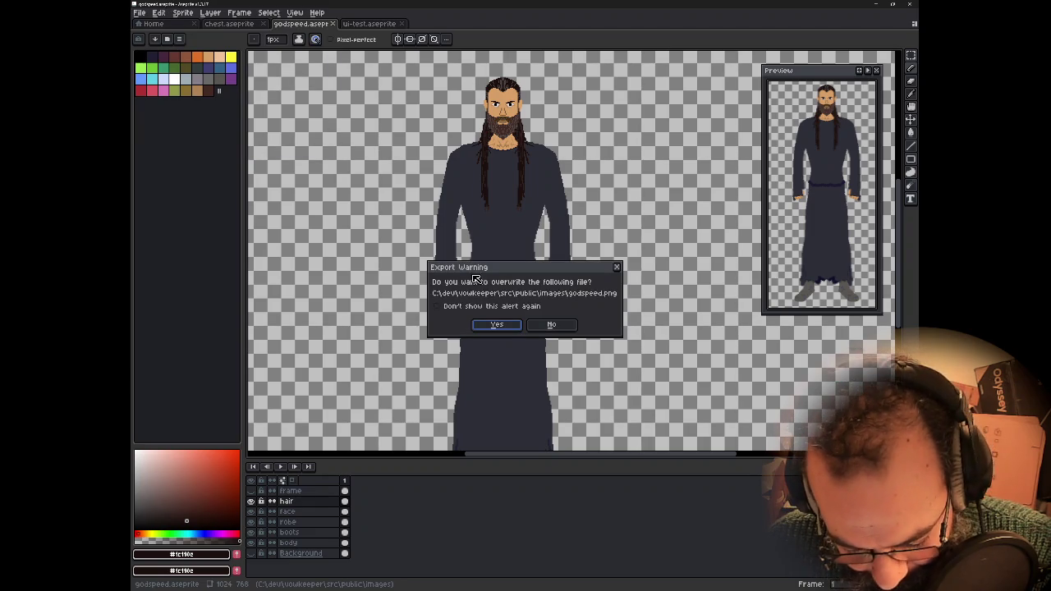
left_click(515, 328)
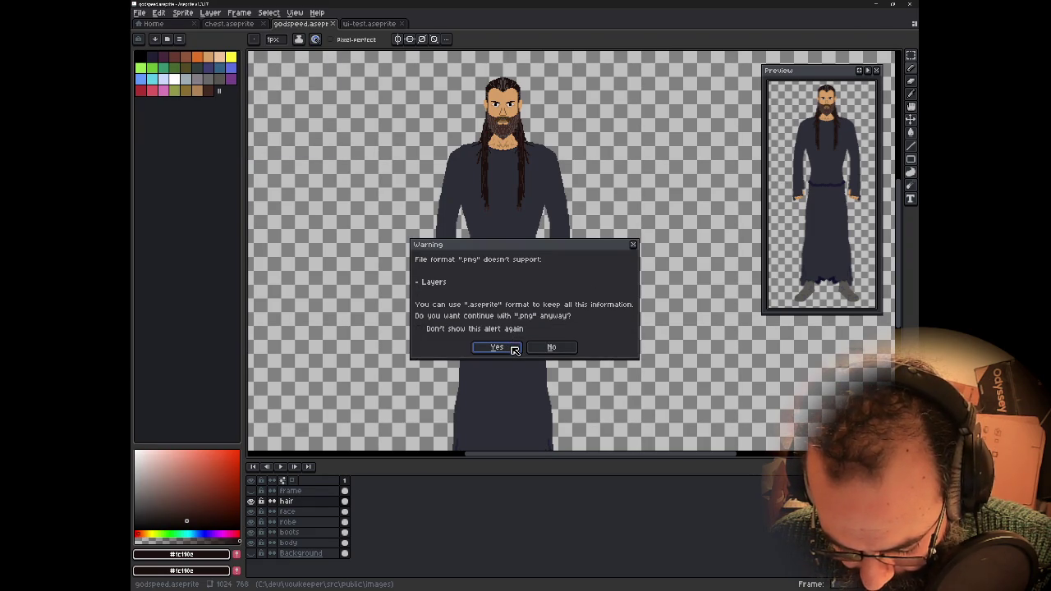
left_click(515, 348)
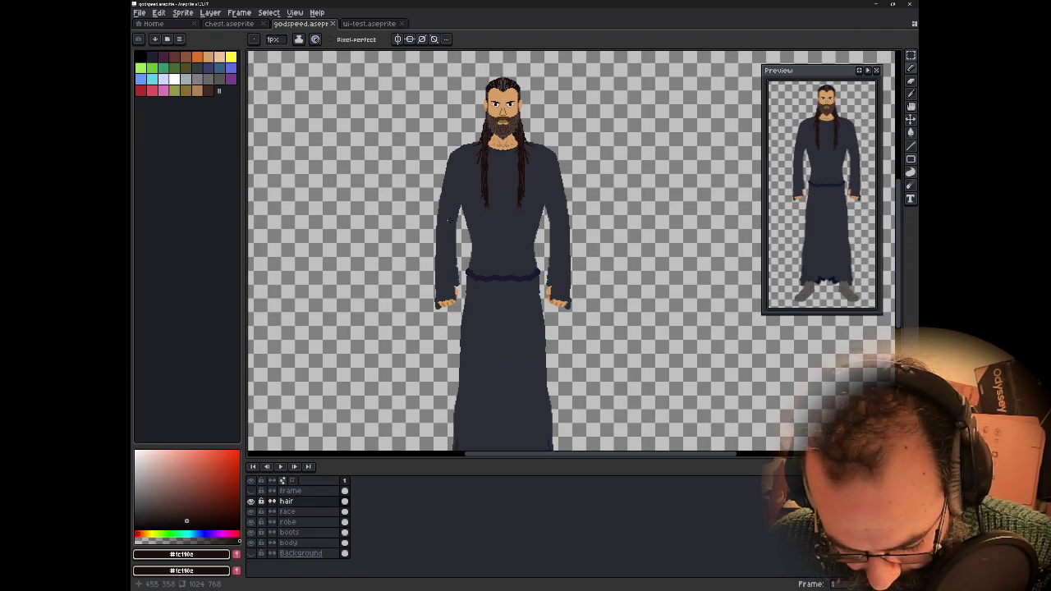
scroll(470, 292, "down", 2)
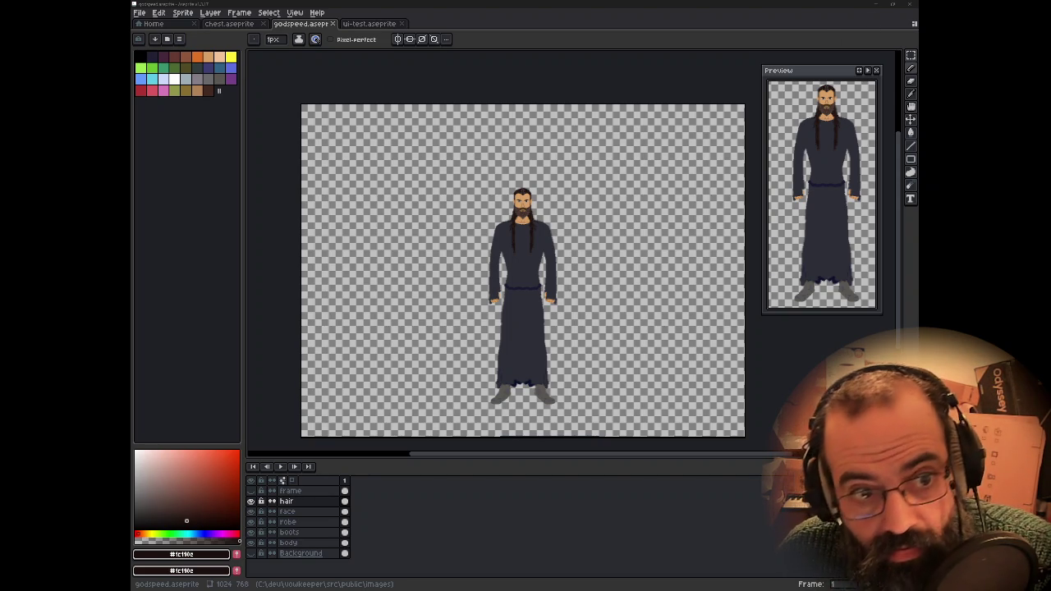
- Draw a Rectangular Marquee selection tightly around the whole robed character
mouse_move(461, 179)
left_mouse_down()
mouse_move(476, 155)
mouse_move(469, 127)
left_mouse_up()
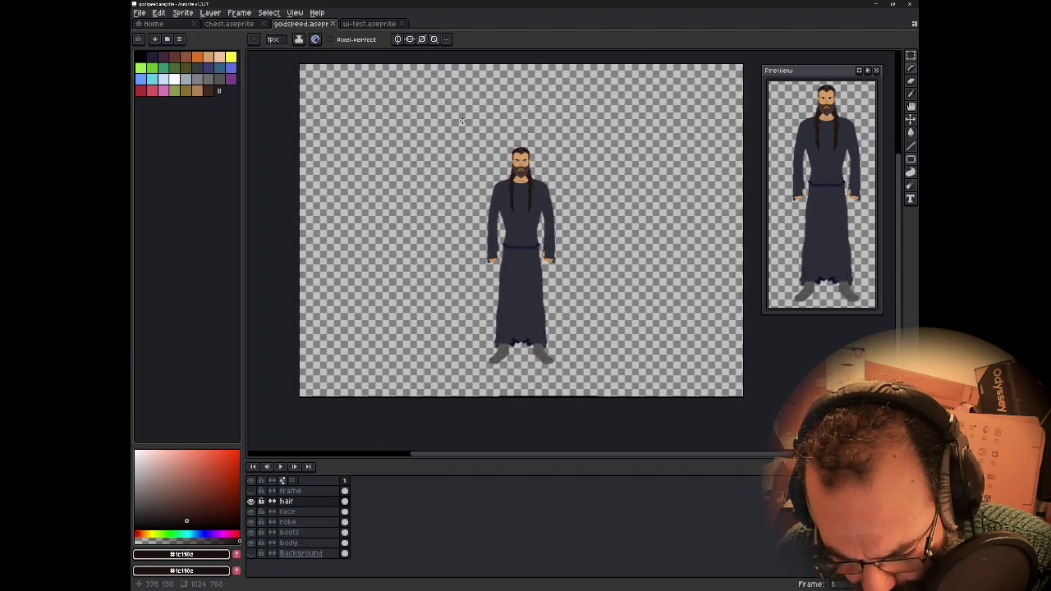
key("m")
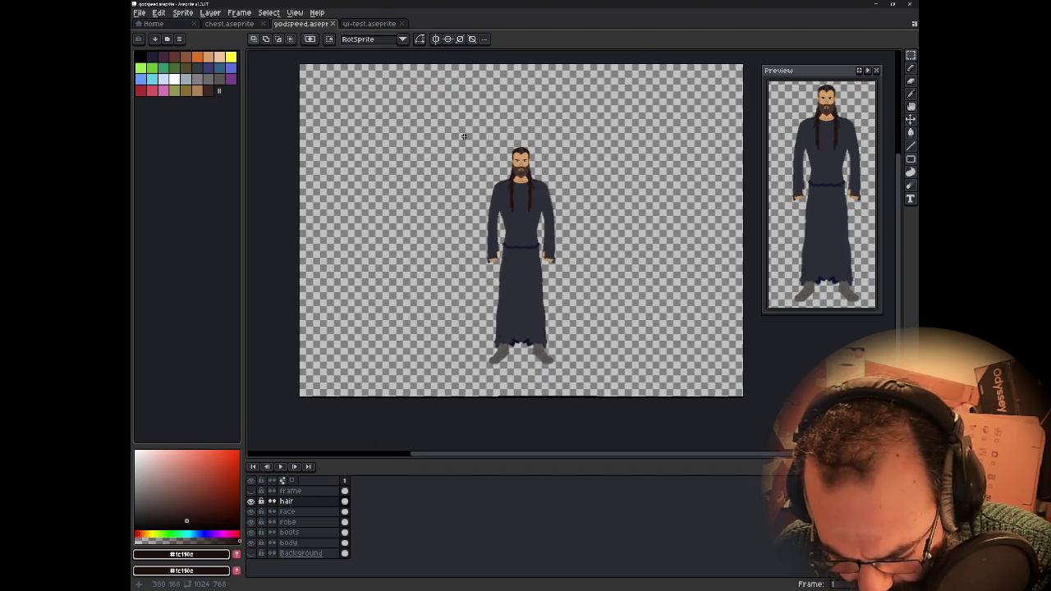
left_click_drag(475, 140, 564, 370)
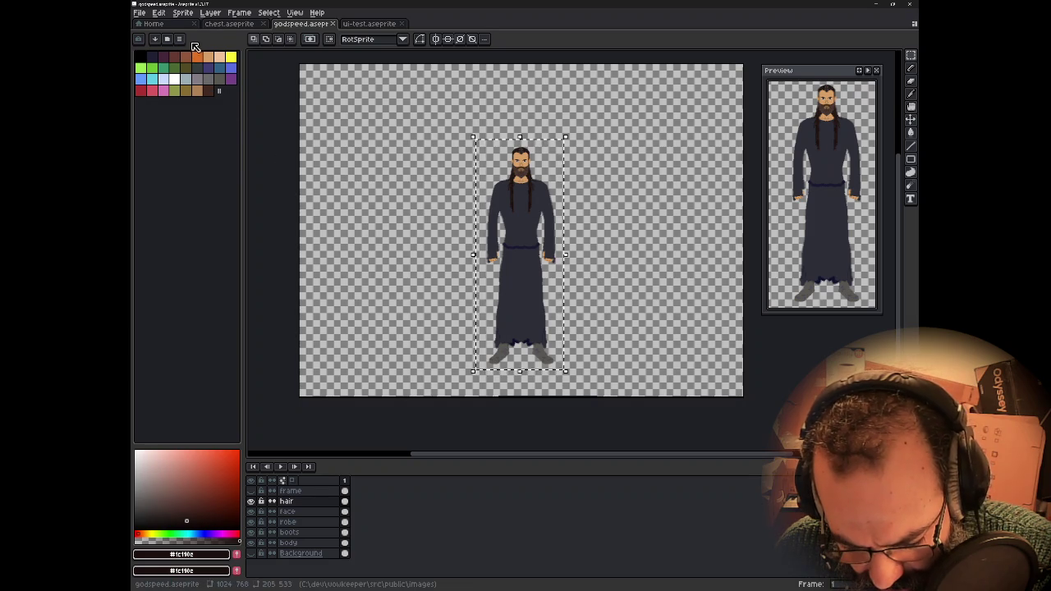
- Create a new 205×533 sprite, then select godspeed's hair through body layers
key("ctrl+n")
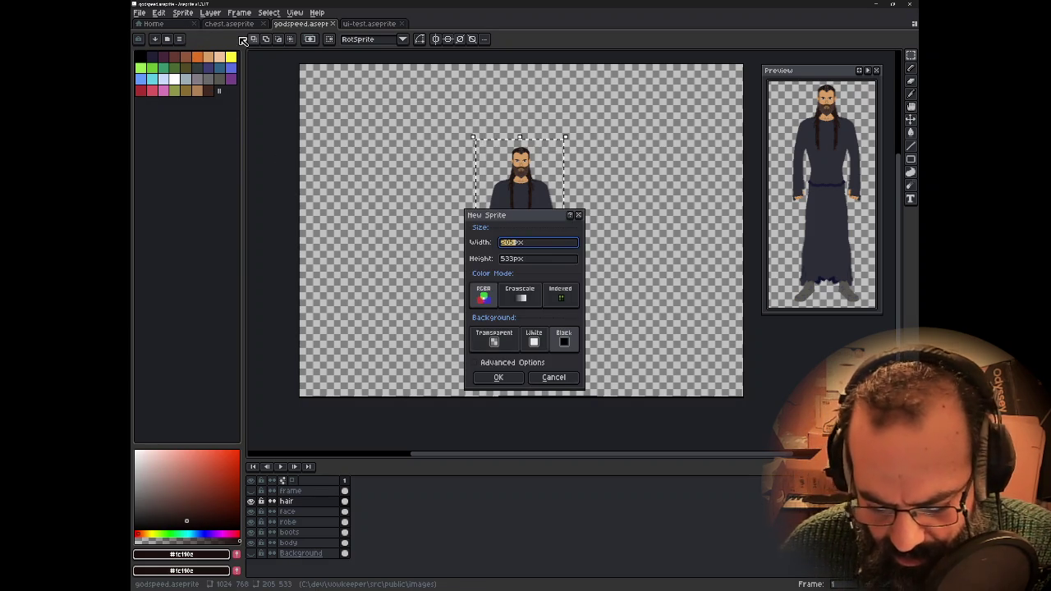
key("Return")
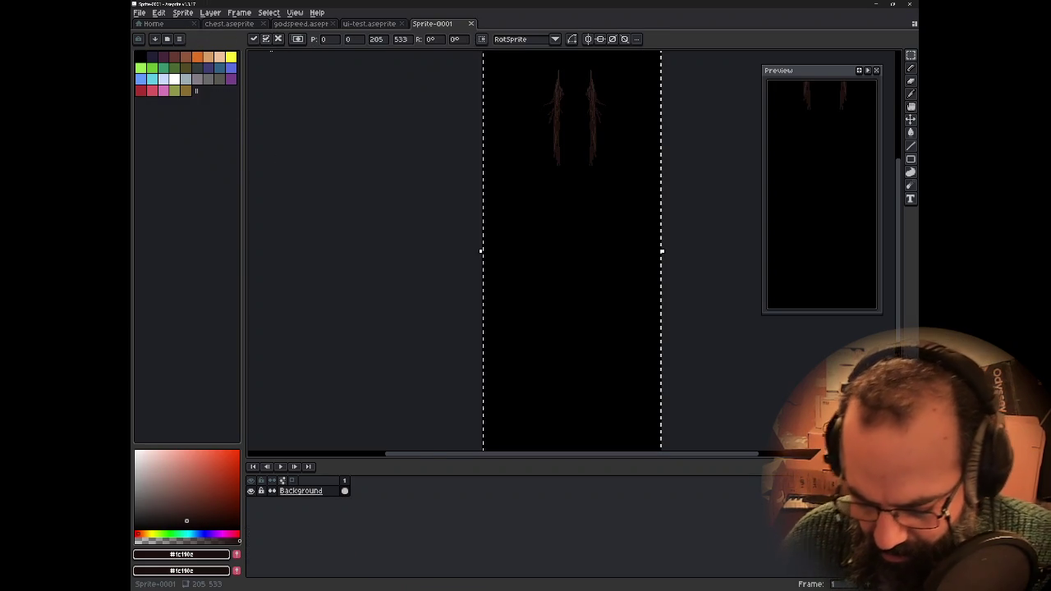
left_click(367, 25)
left_click(301, 25)
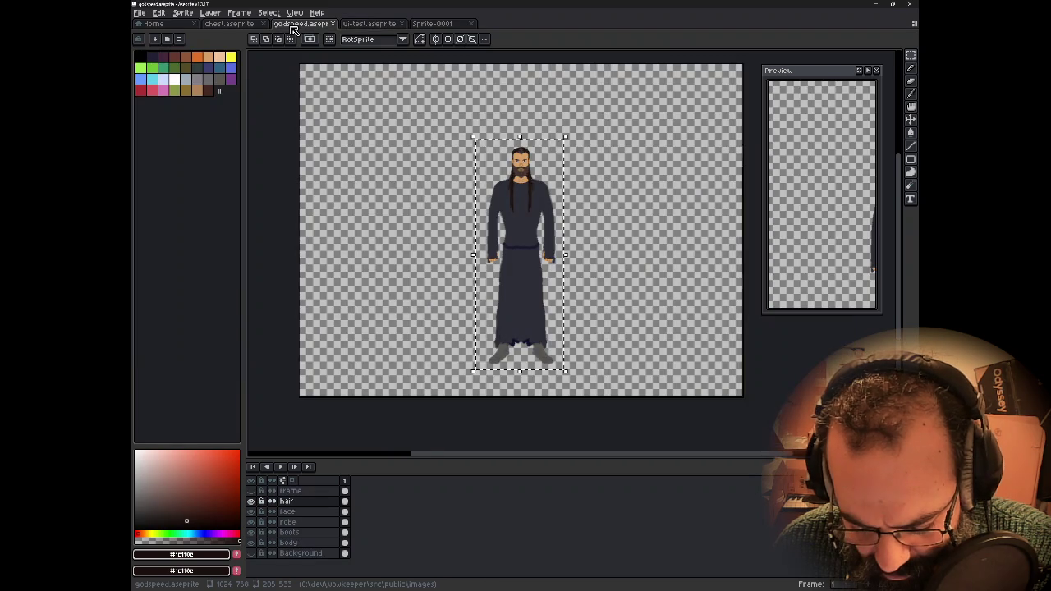
left_click(319, 532)
left_click_drag(317, 501, 317, 543)
- Move the pasted character layers into the new Sprite-0001 canvas
left_click(462, 25)
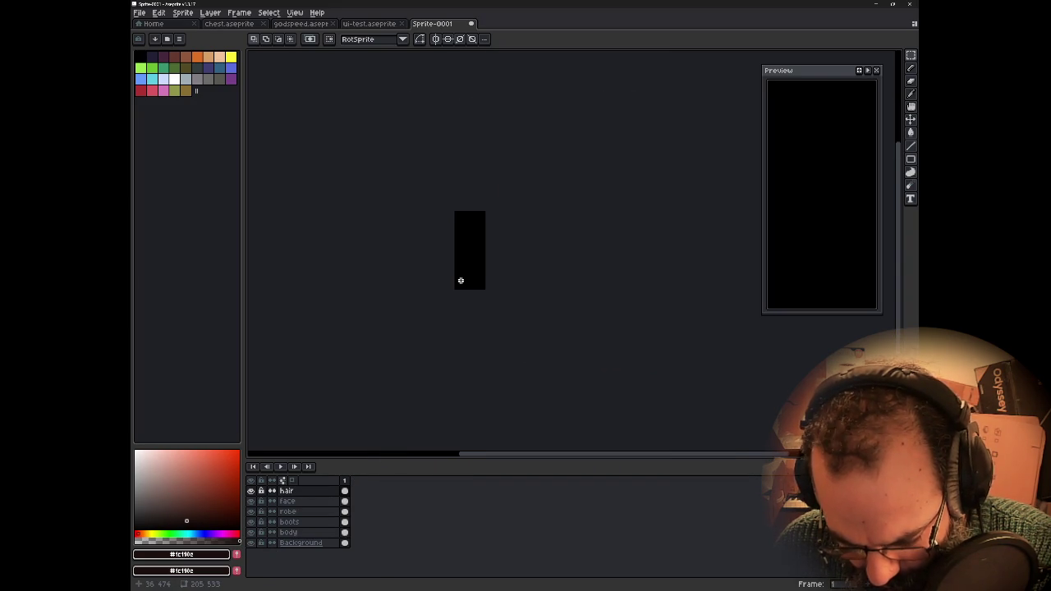
key("v")
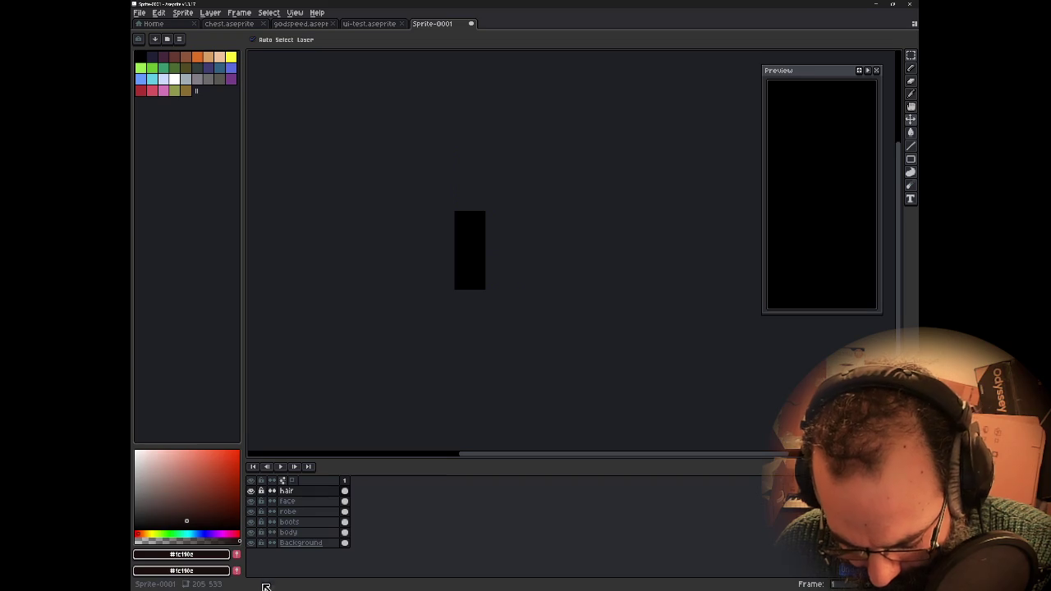
left_click_drag(324, 532, 329, 490)
left_click(329, 502)
mouse_move(484, 268)
left_mouse_down()
mouse_move(351, 176)
mouse_move(429, 244)
left_mouse_up()
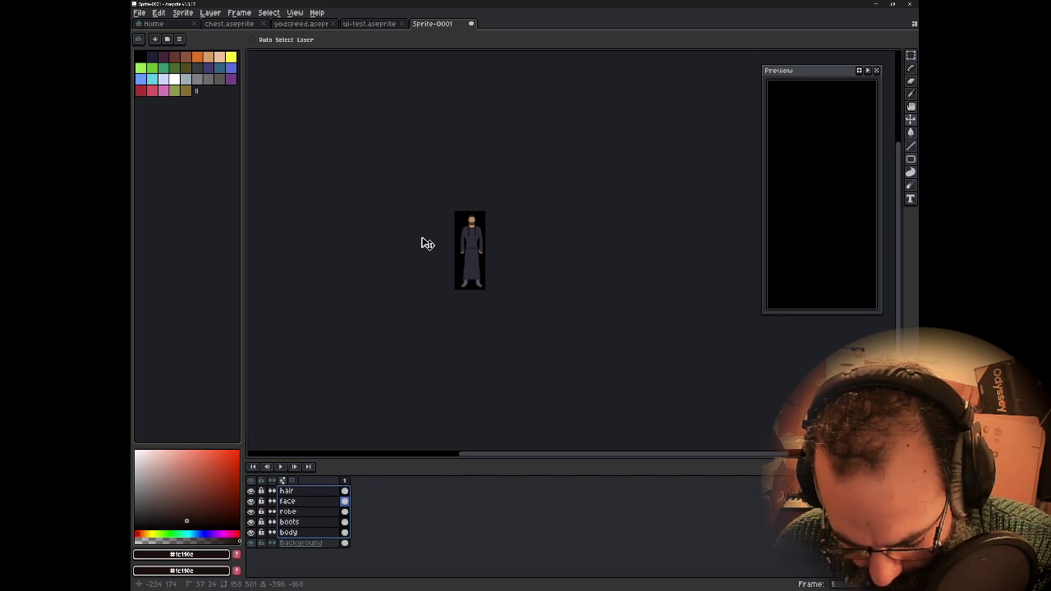
- Nudge the character up and left so it fits inside the canvas
scroll(427, 245, "up", 3)
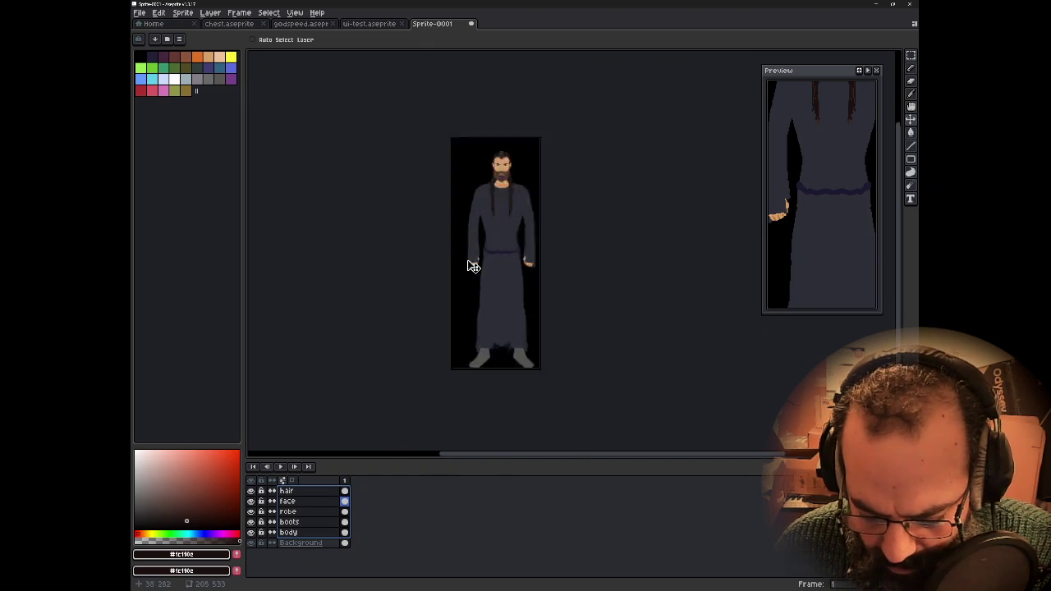
scroll(473, 267, "up", 3)
scroll(481, 271, "down", 2)
scroll(485, 276, "down", 1)
left_click_drag(506, 283, 493, 254)
left_click(346, 110)
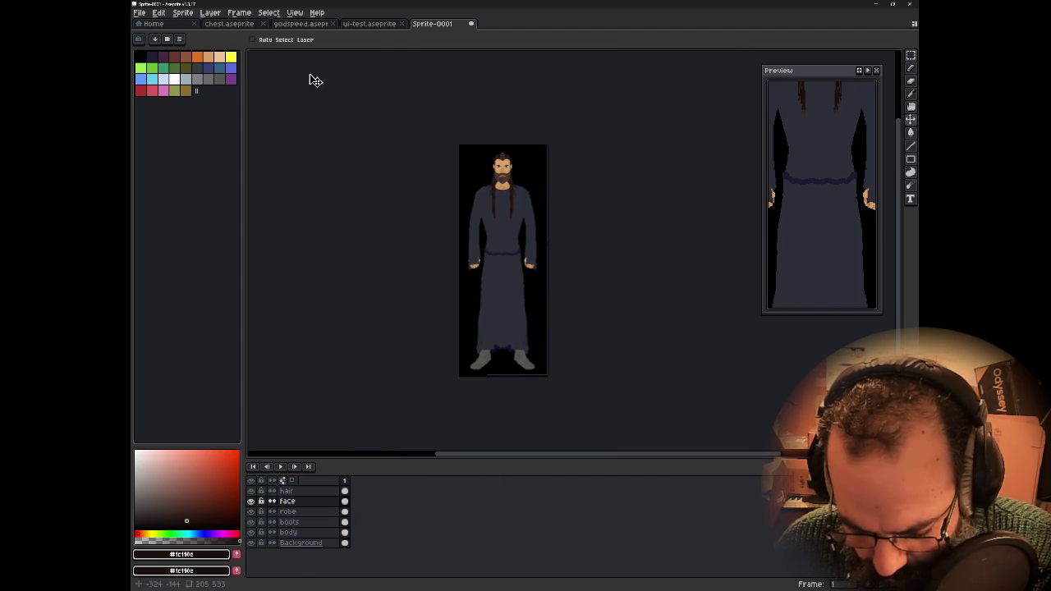
left_click(140, 13)
mouse_move(153, 99)
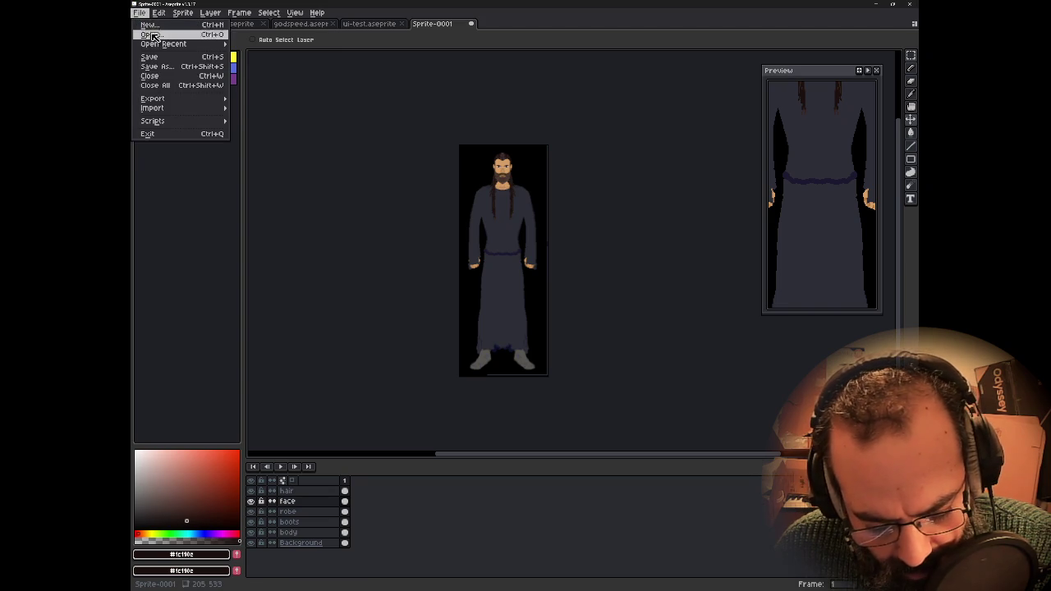
- Open Export As for Sprite-0001, pick a recent output folder and select the file name
left_click(259, 100)
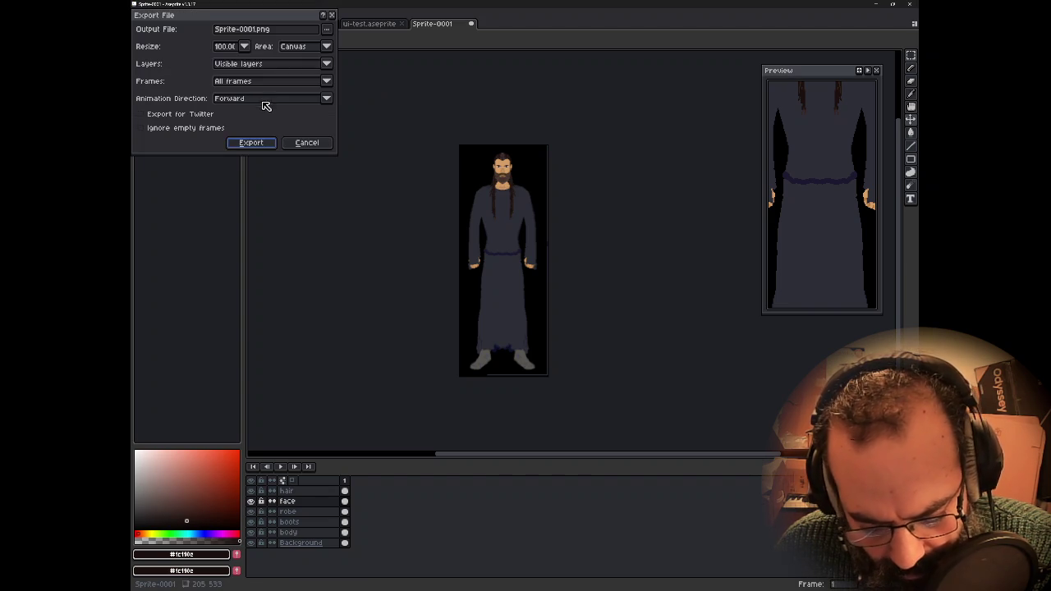
left_click(328, 31)
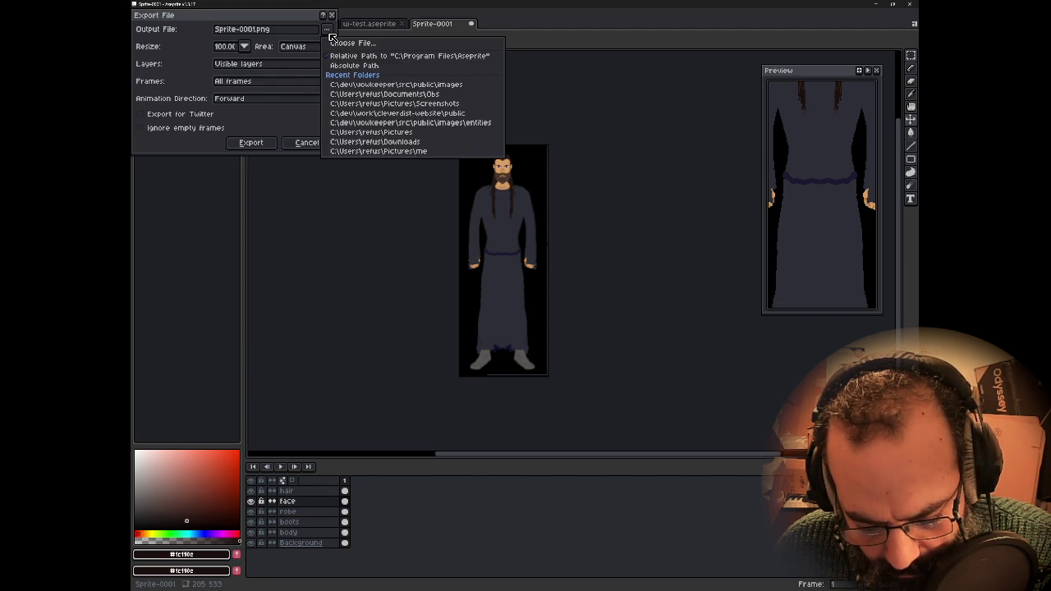
left_click(404, 92)
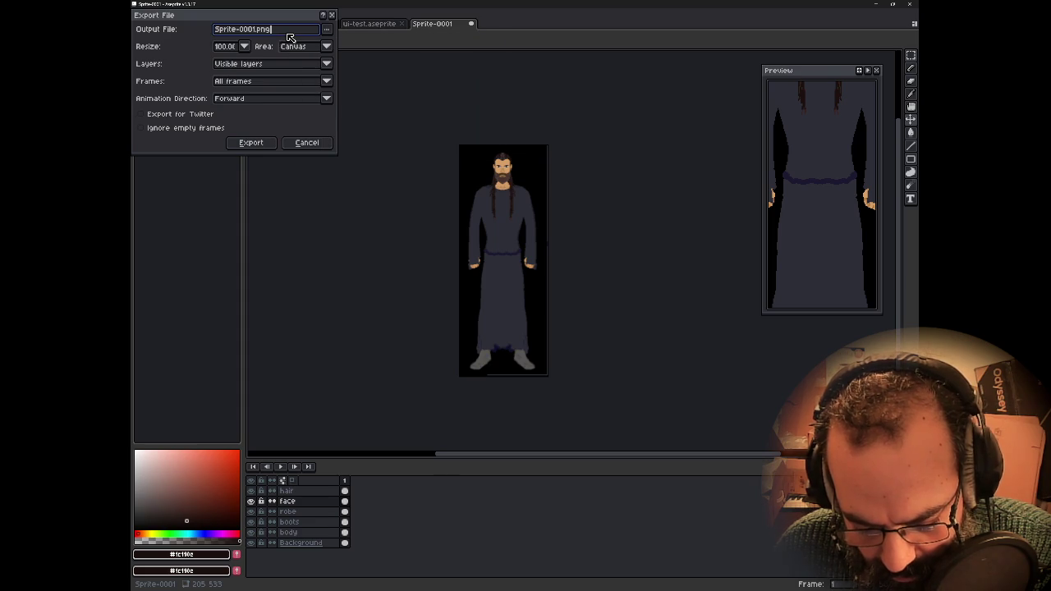
key("ctrl+a")
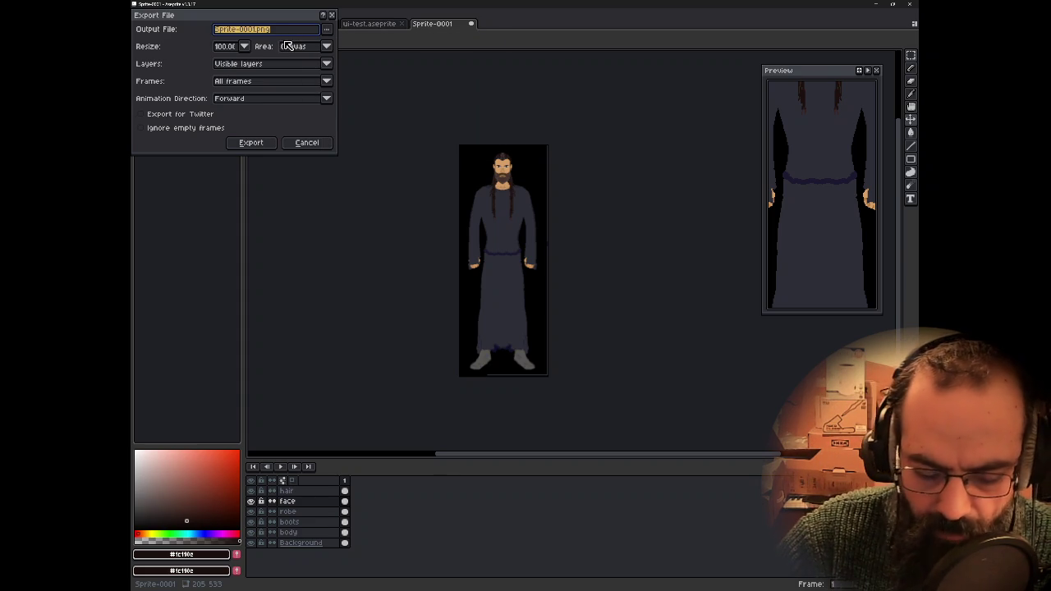